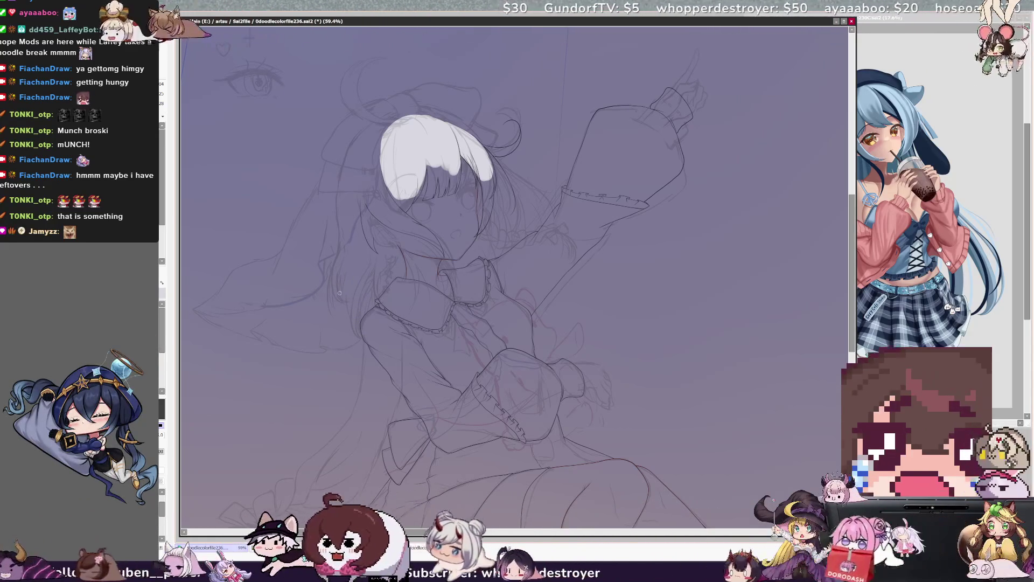
- Flip the canvas view horizontally with H so the raised arm is on the opposite side
key("h")
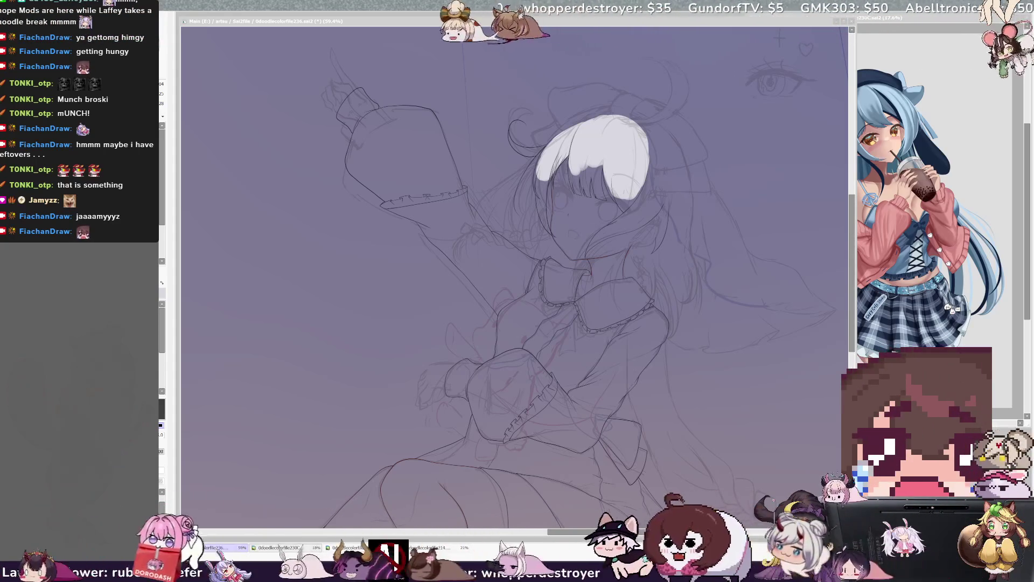
left_click(792, 289)
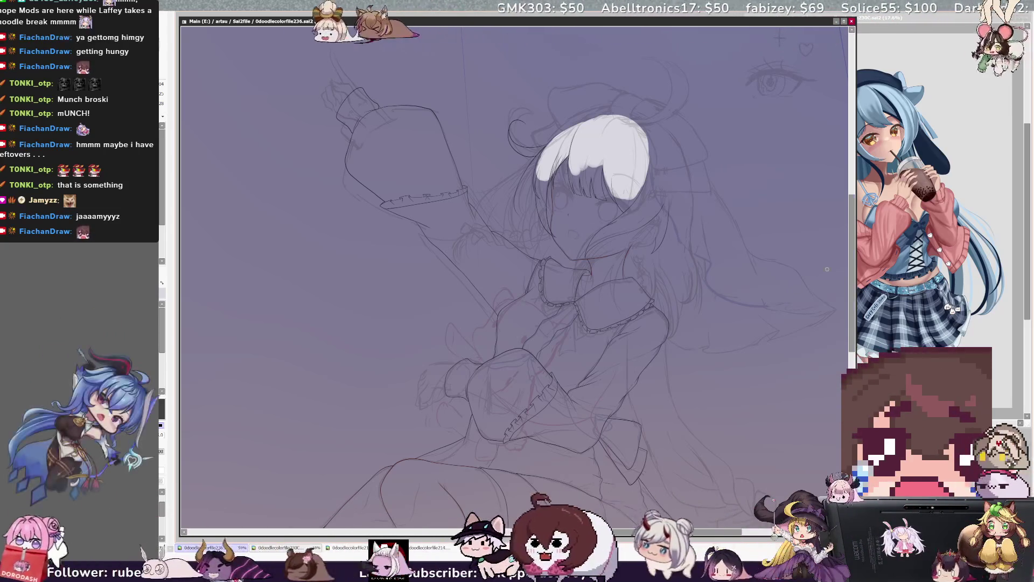
scroll(856, 263, "up", 2)
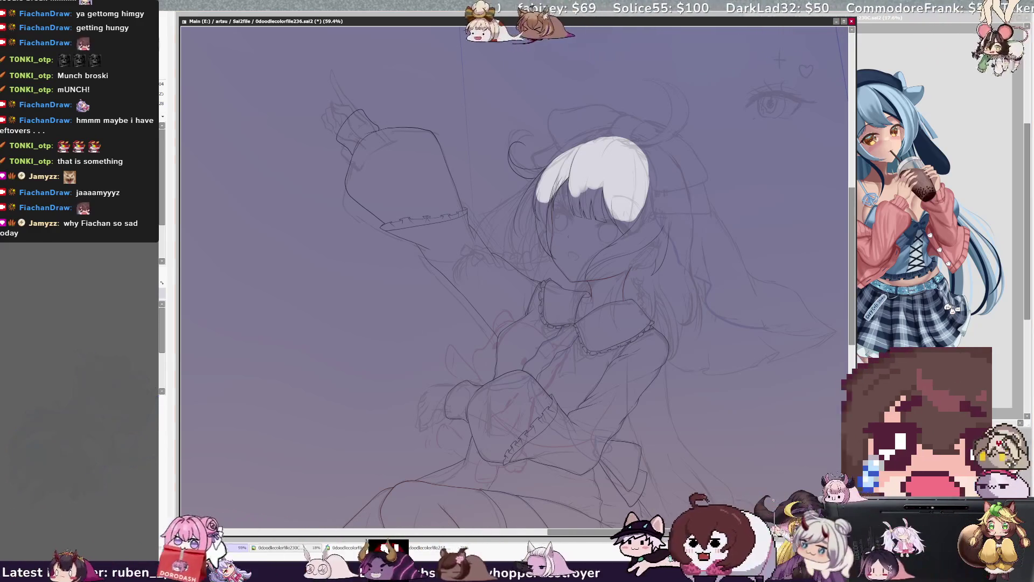
- Lasso the sketch patch beside the face and tilt it counter-clockwise, nudging it up and right
mouse_move(463, 241)
left_mouse_down()
mouse_move(487, 285)
mouse_move(537, 277)
left_mouse_up()
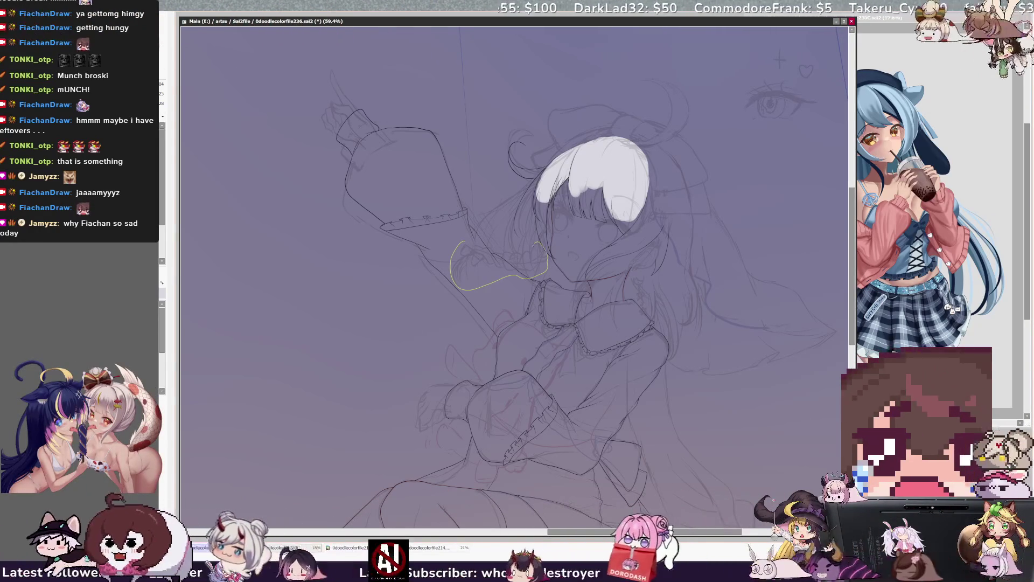
key("ctrl+t")
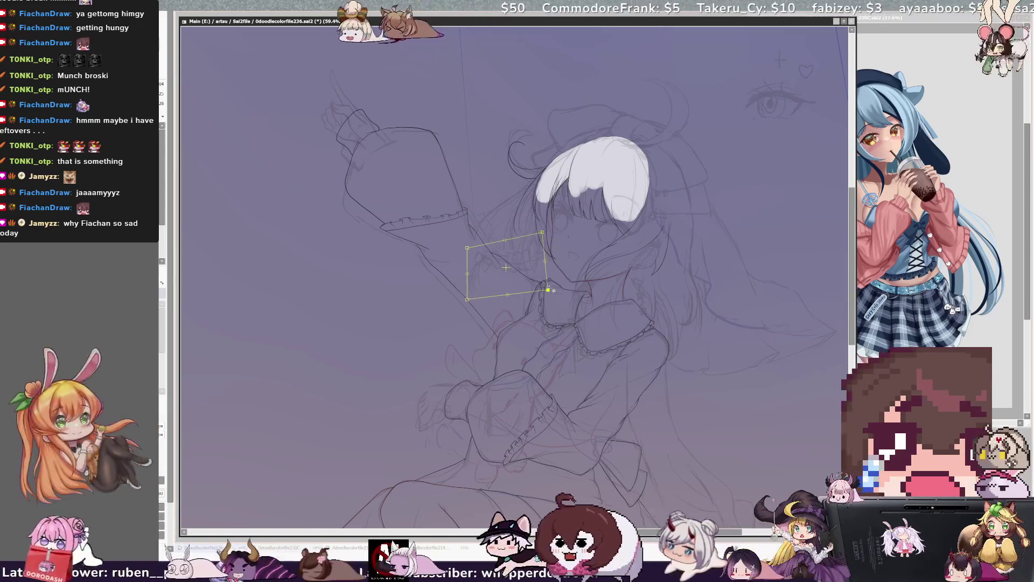
left_click_drag(549, 284, 559, 243)
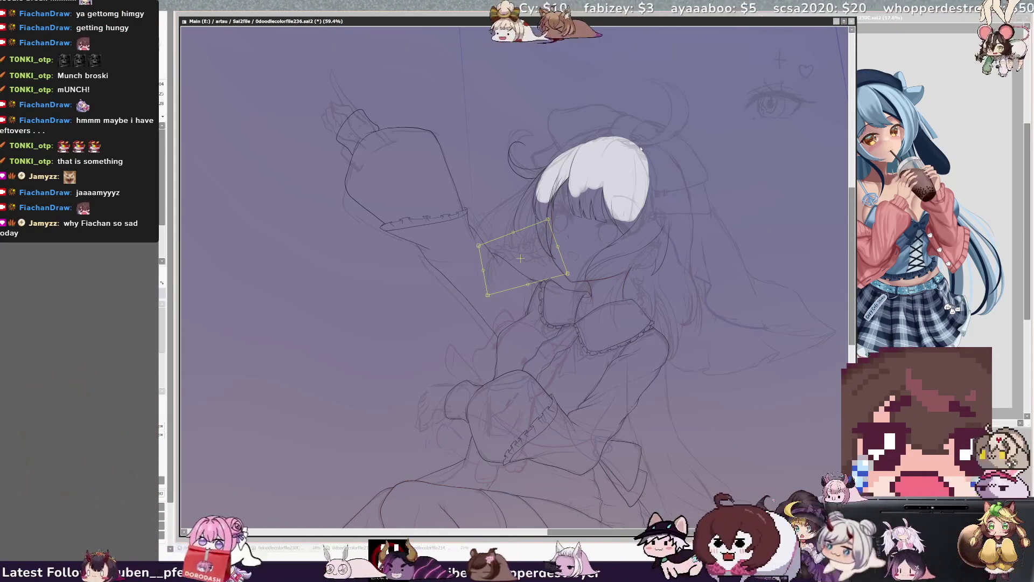
left_click_drag(556, 260, 559, 235)
left_click_drag(488, 293, 493, 296)
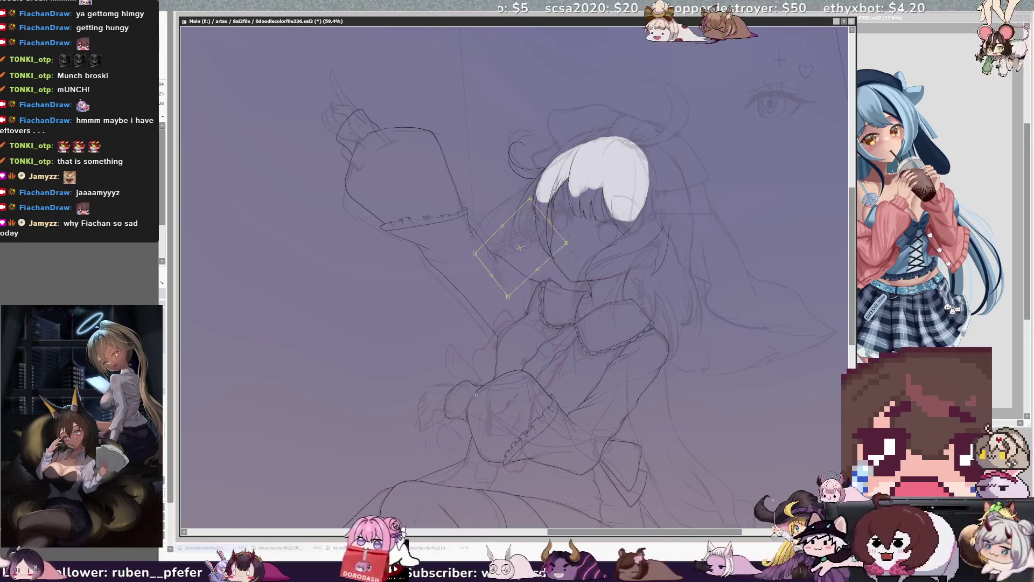
left_click_drag(541, 252, 548, 253)
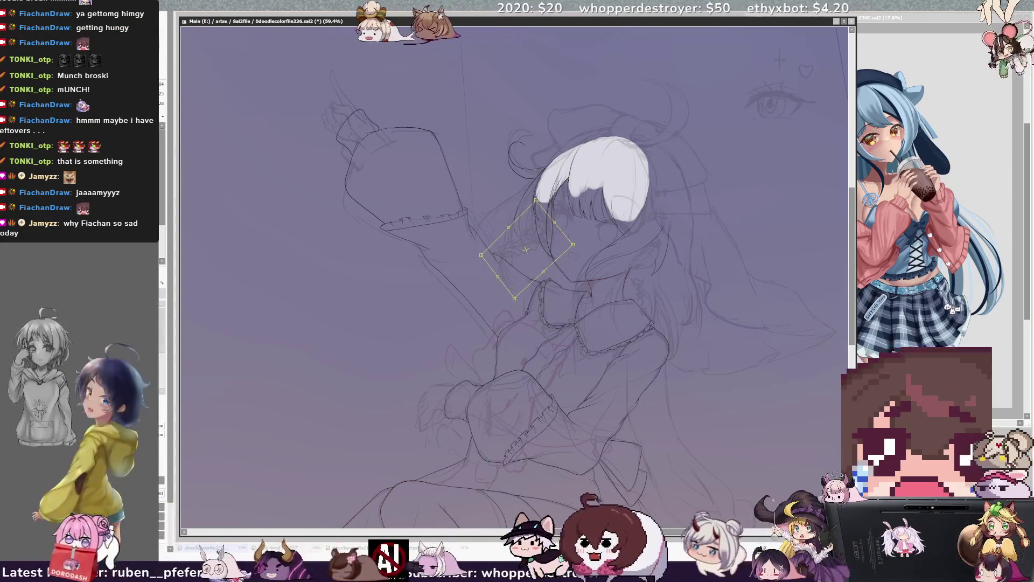
key("Return")
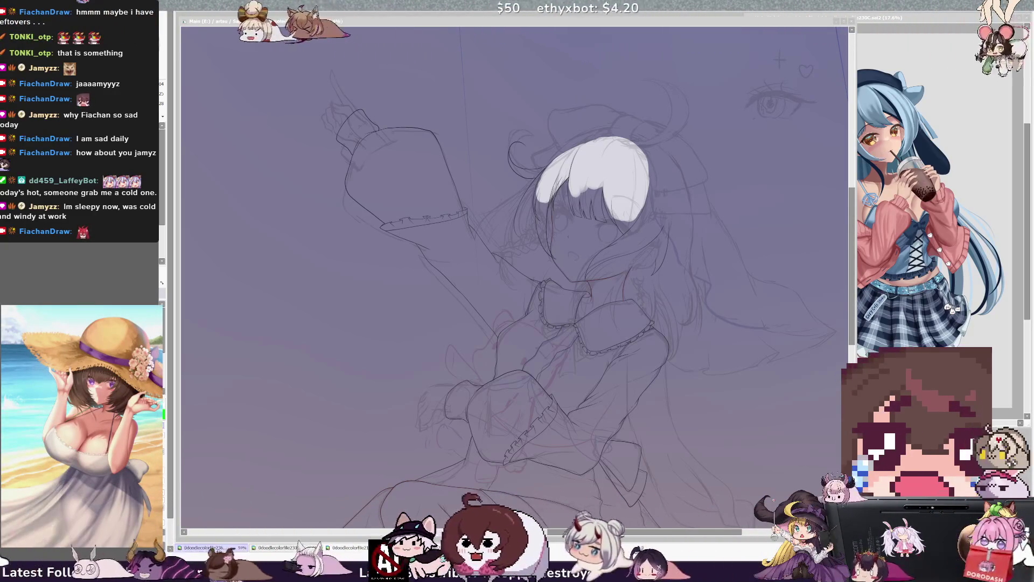
key("alt+Tab")
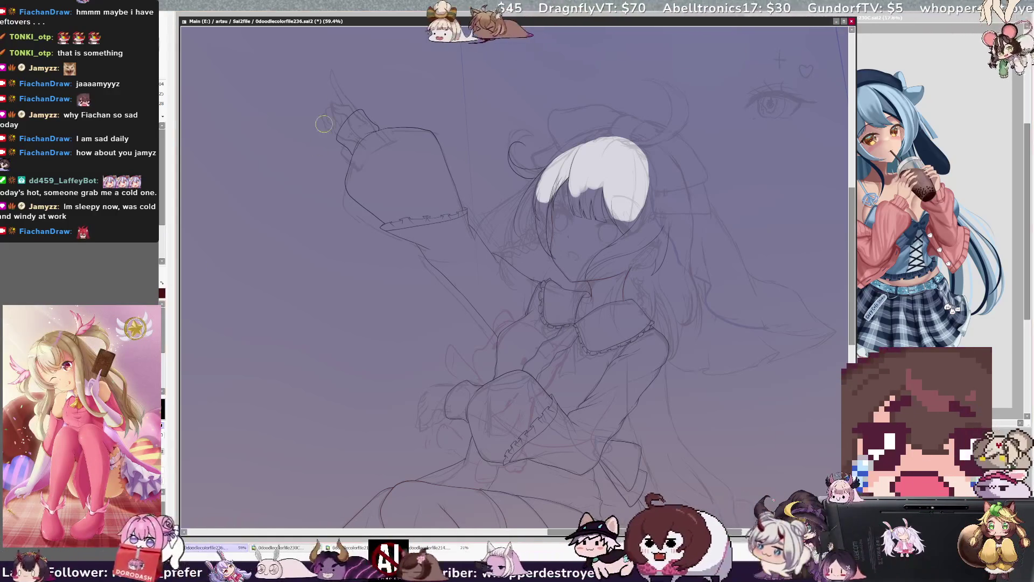
scroll(500, 177, "up", 4)
- Erase the faint red sketch stroke along the chin with a resized eraser
left_click_drag(500, 269, 473, 277)
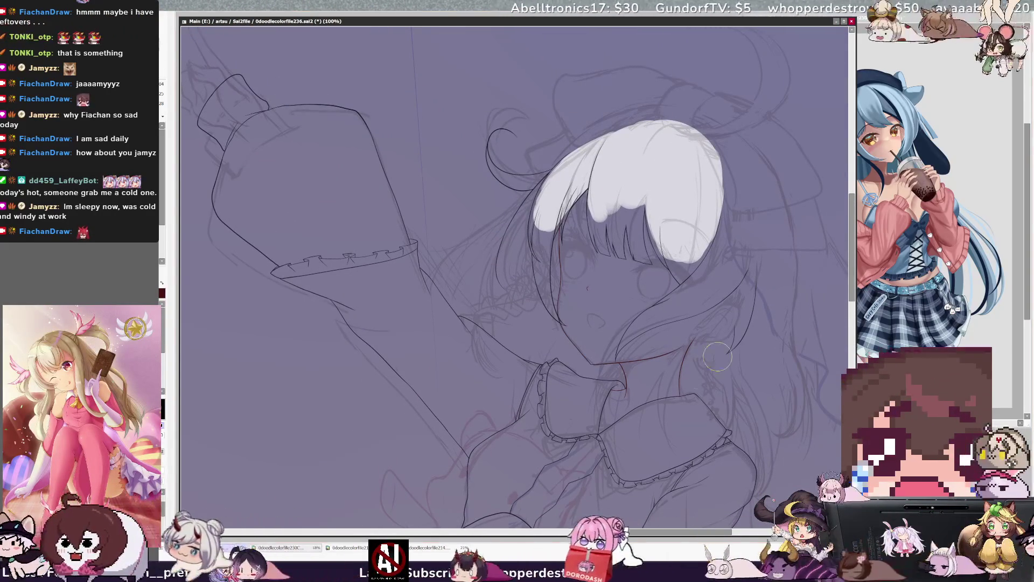
key("bracketright")
left_click_drag(680, 348, 614, 361)
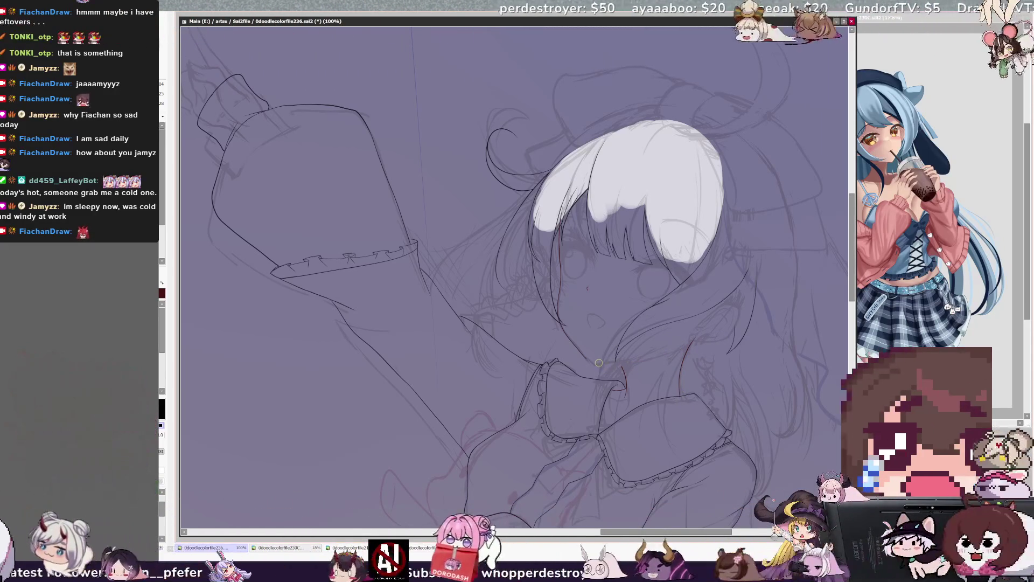
scroll(598, 362, "up", 2)
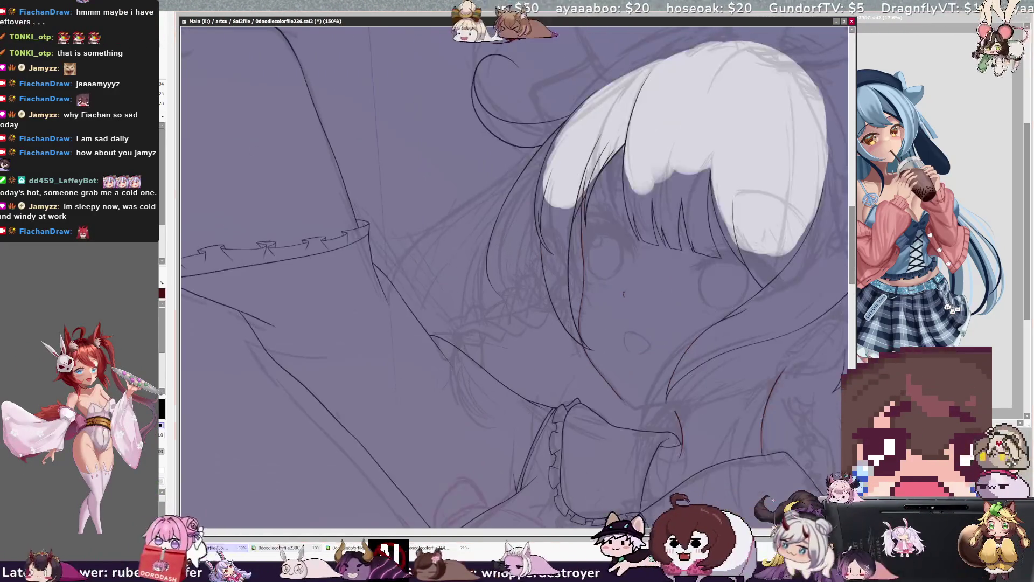
- Draw a cheek line, checking it mirrored, and discard a trial chin stroke
left_click_drag(508, 345, 539, 383)
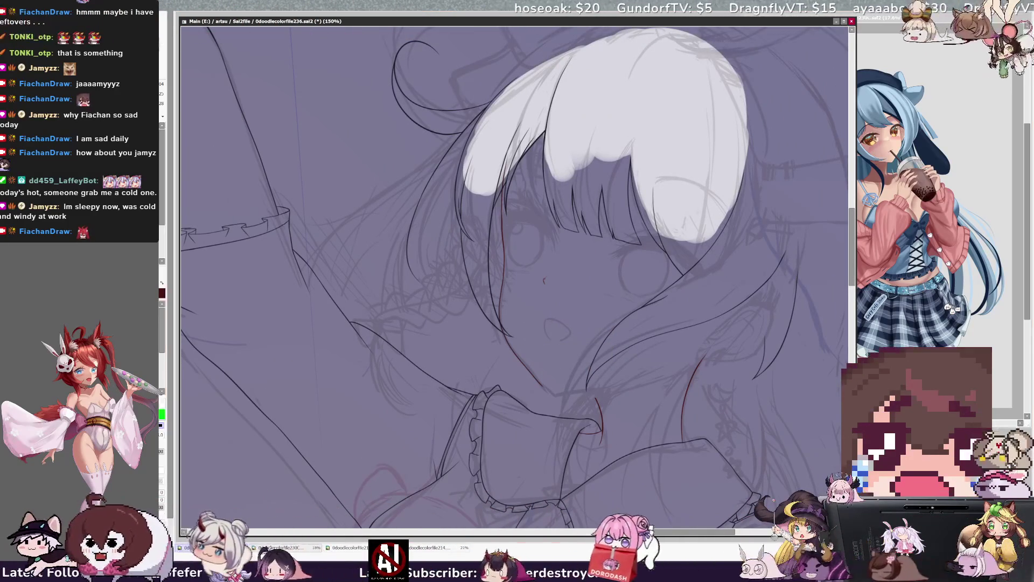
key("h")
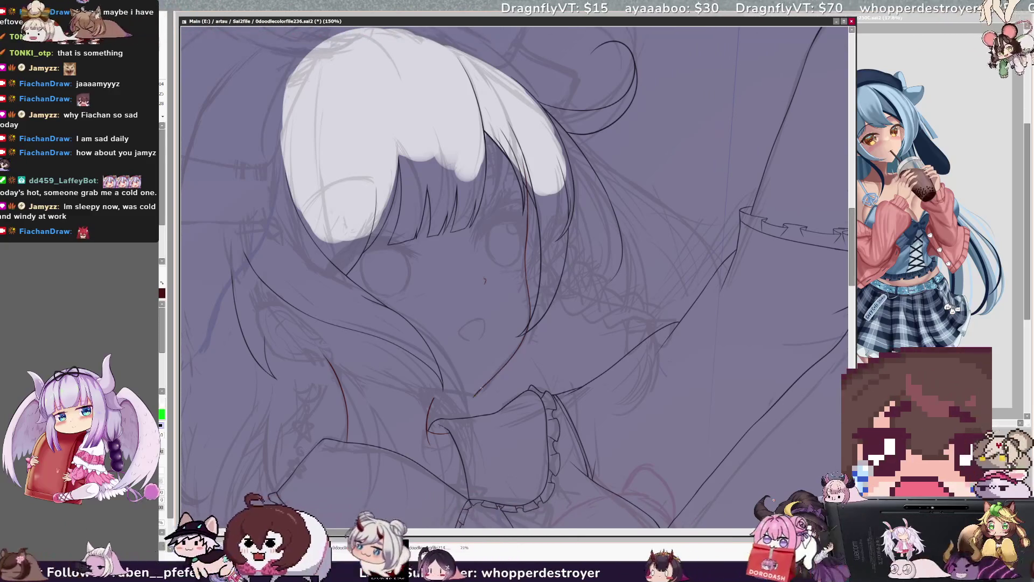
key("h")
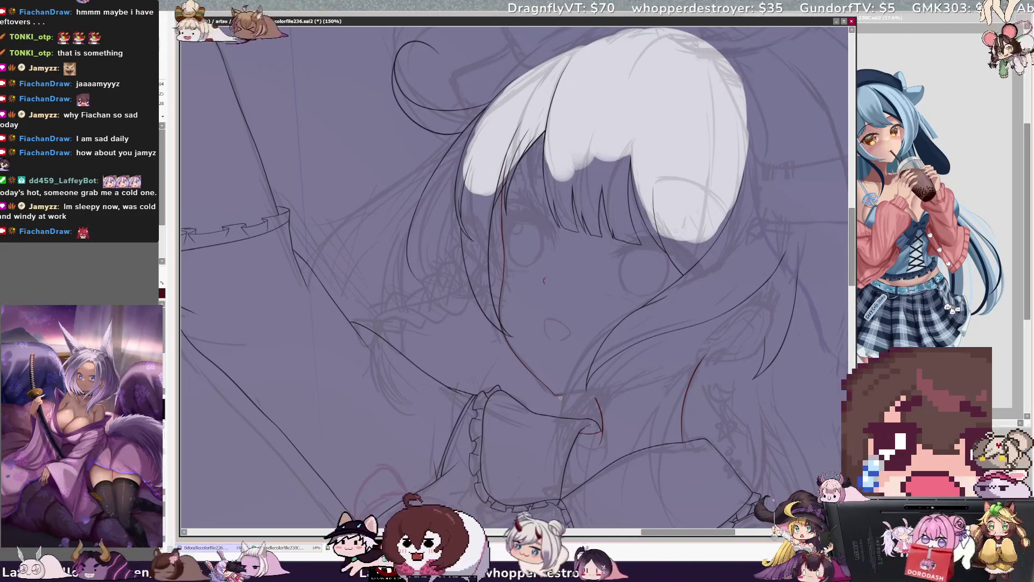
left_click_drag(554, 395, 681, 333)
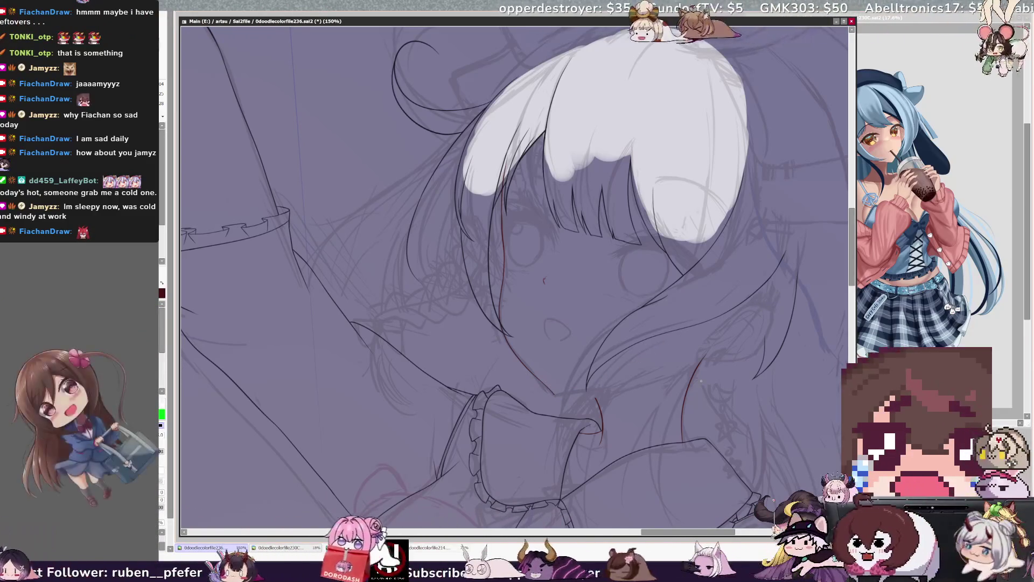
key("ctrl+z")
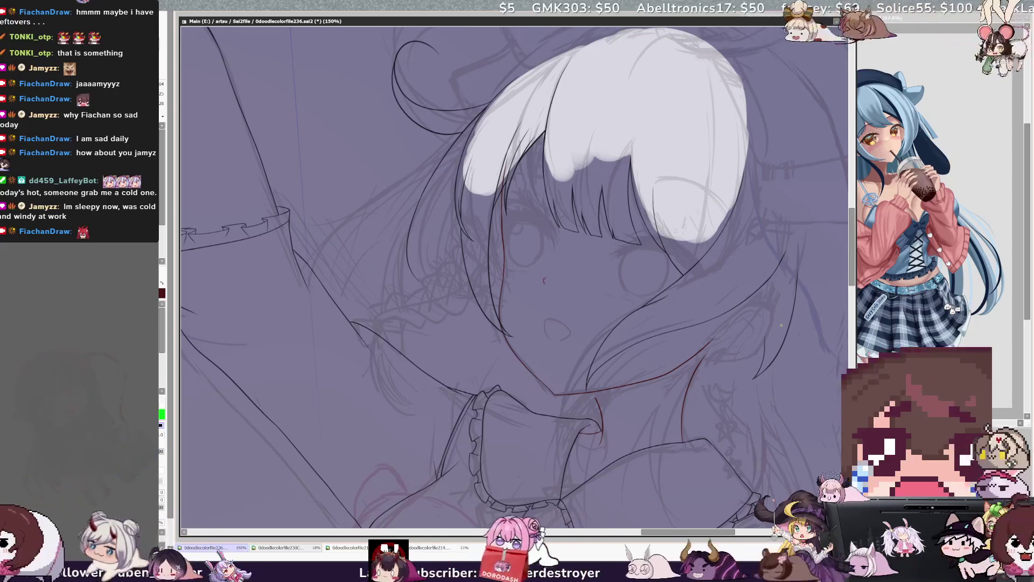
- Draw a dark jaw line in mirrored view, redrawing it slightly longer
key("h")
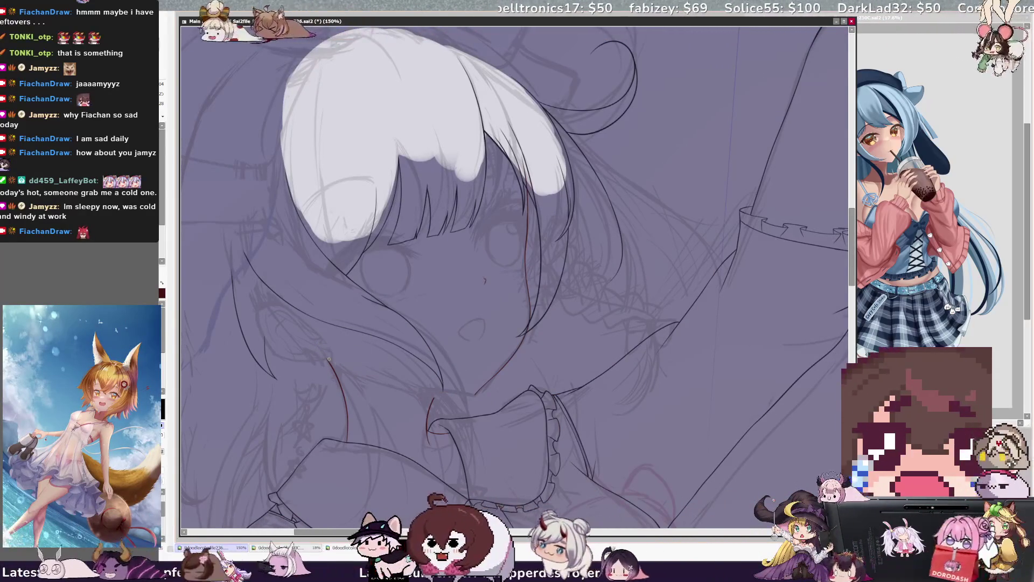
left_click_drag(327, 356, 468, 392)
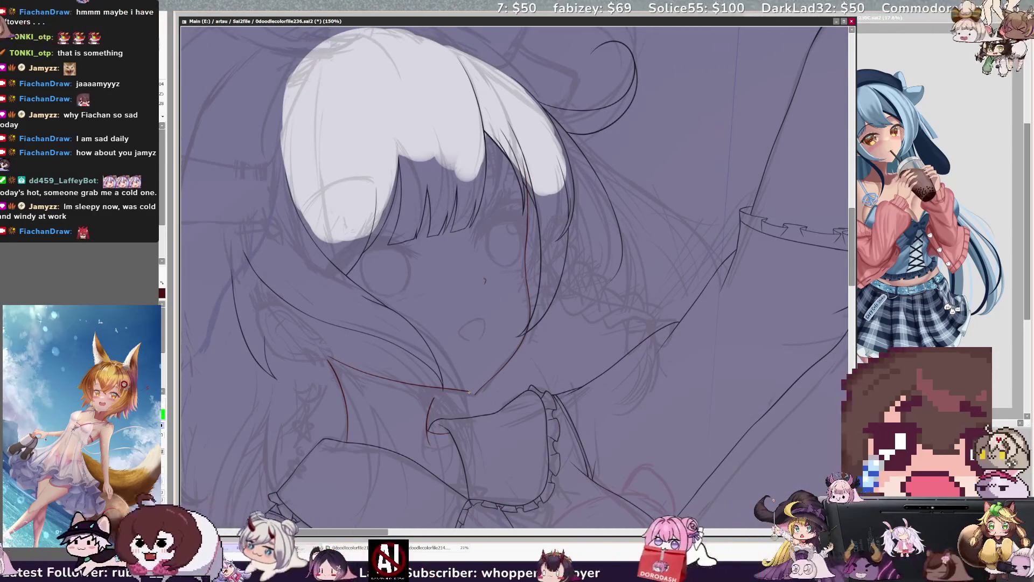
left_click_drag(331, 356, 428, 388)
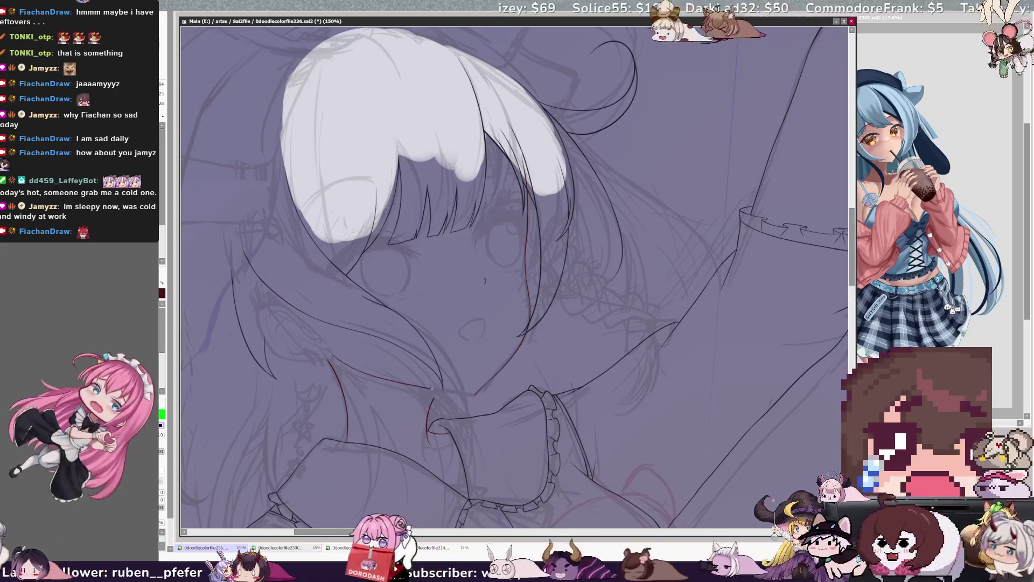
key("h")
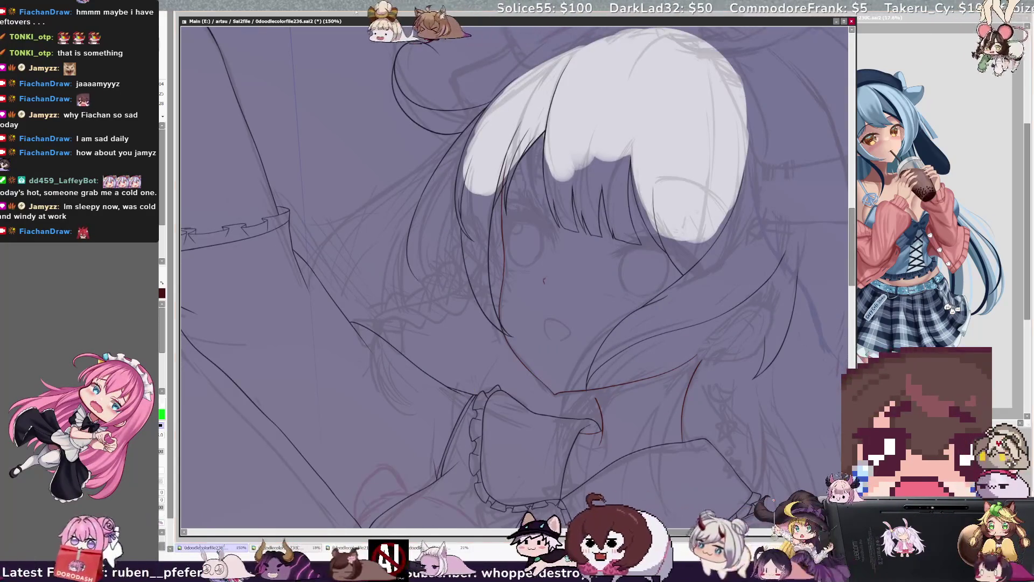
key("End")
key("End")
key("End")
- Draw strokes below the jaw extending down-right, then straighten the view rotation
left_click_drag(482, 417, 518, 437)
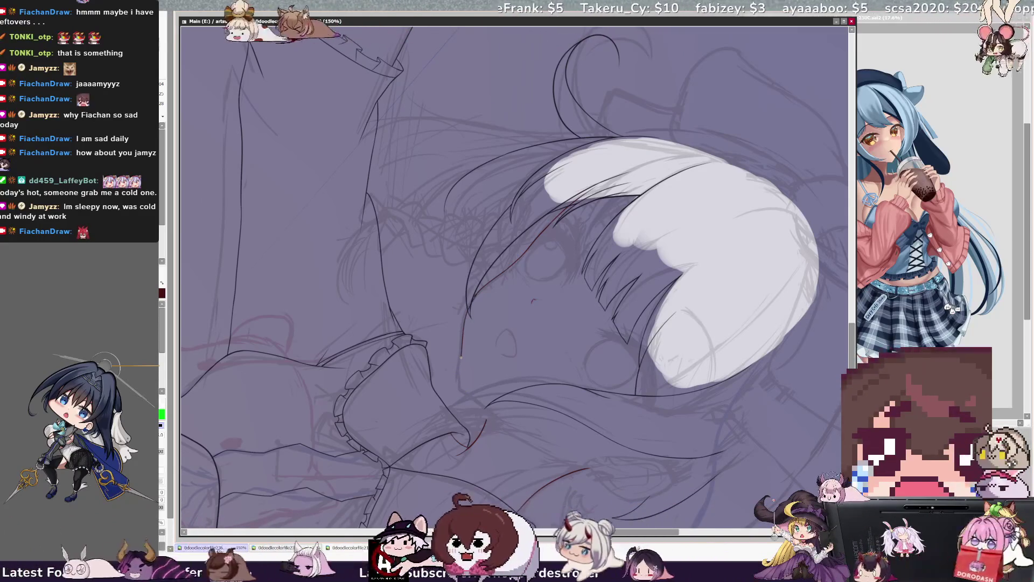
left_click_drag(528, 434, 598, 462)
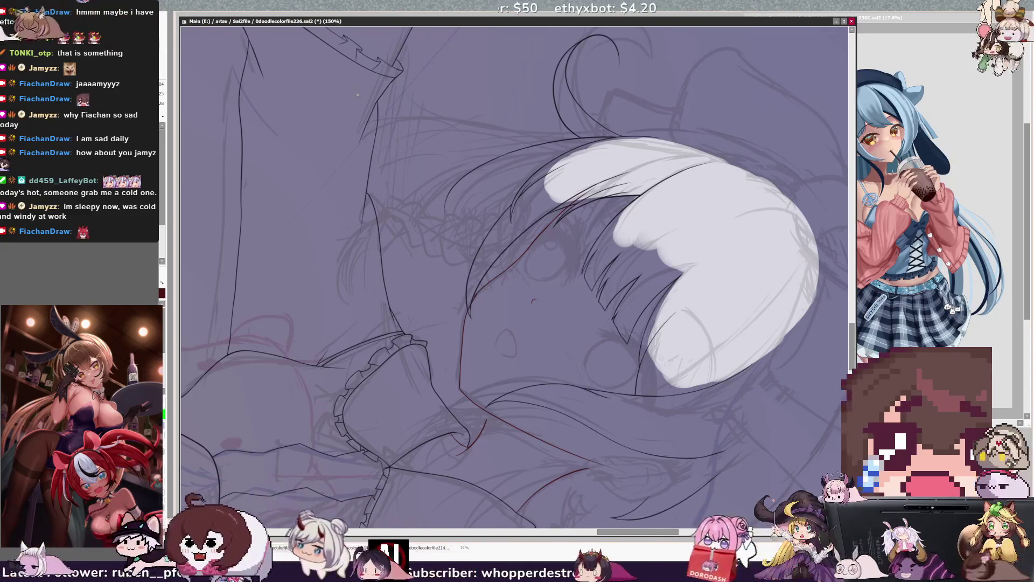
key("Delete")
key("h")
key("h")
- Erase the red chin stroke and redraw the chin line rightward from the chin point
key("e")
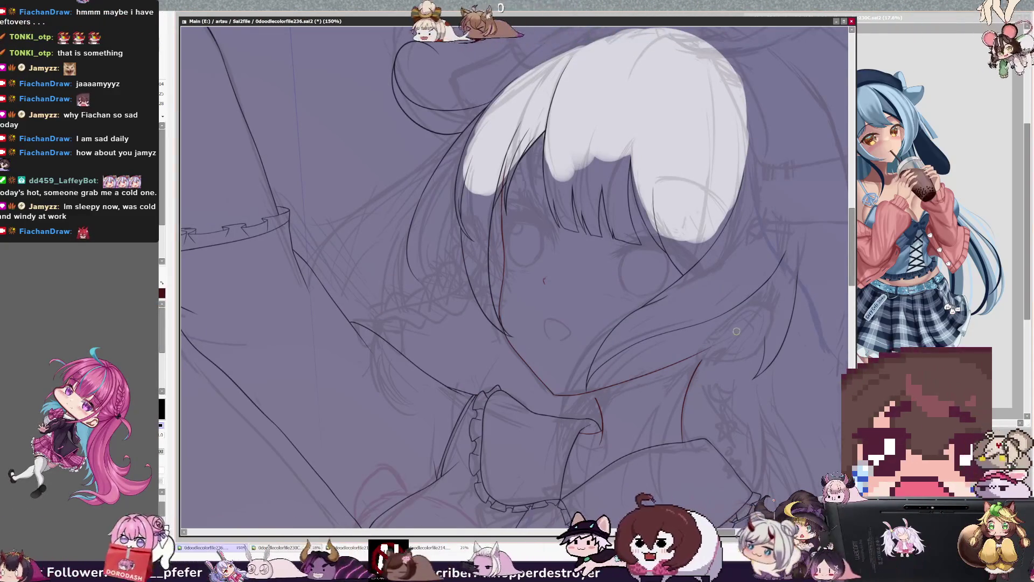
left_click_drag(703, 353, 561, 399)
key("n")
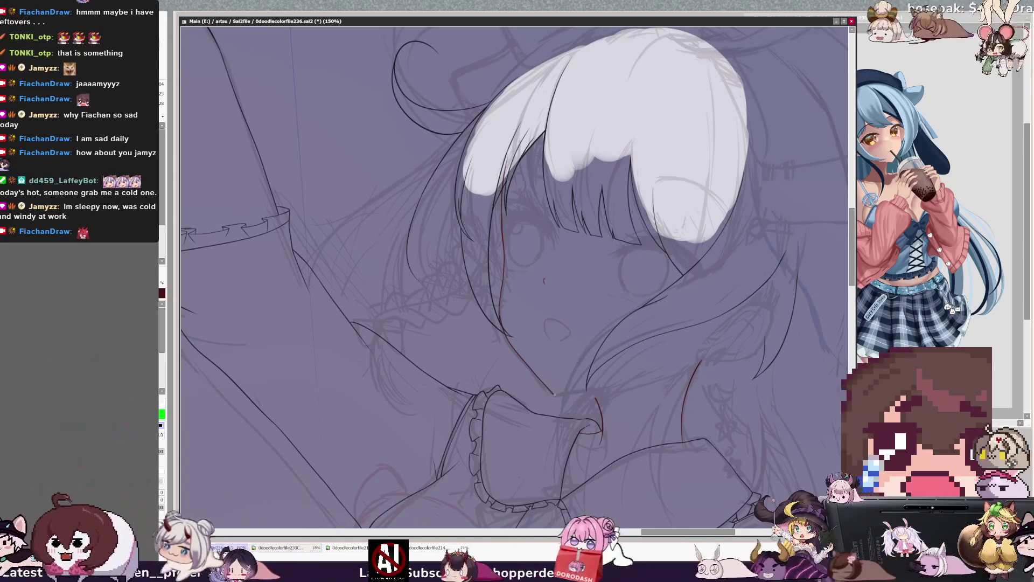
left_click_drag(627, 377, 673, 358)
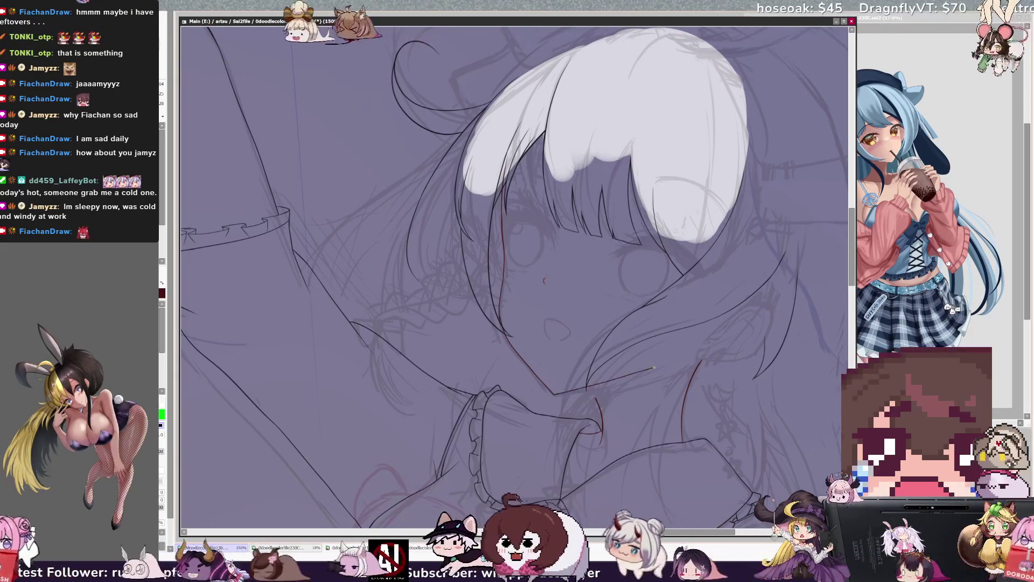
left_click_drag(554, 394, 700, 353)
- Ink the left cheek curve, flipping the view repeatedly to check face proportions
key("h")
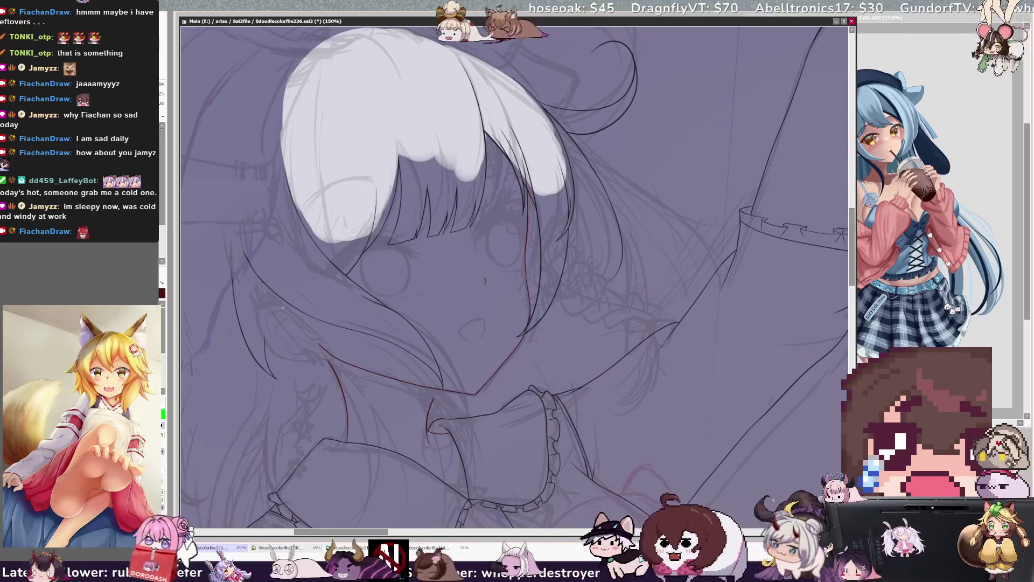
mouse_move(260, 306)
left_mouse_down()
mouse_move(265, 337)
mouse_move(289, 358)
mouse_move(322, 355)
left_mouse_up()
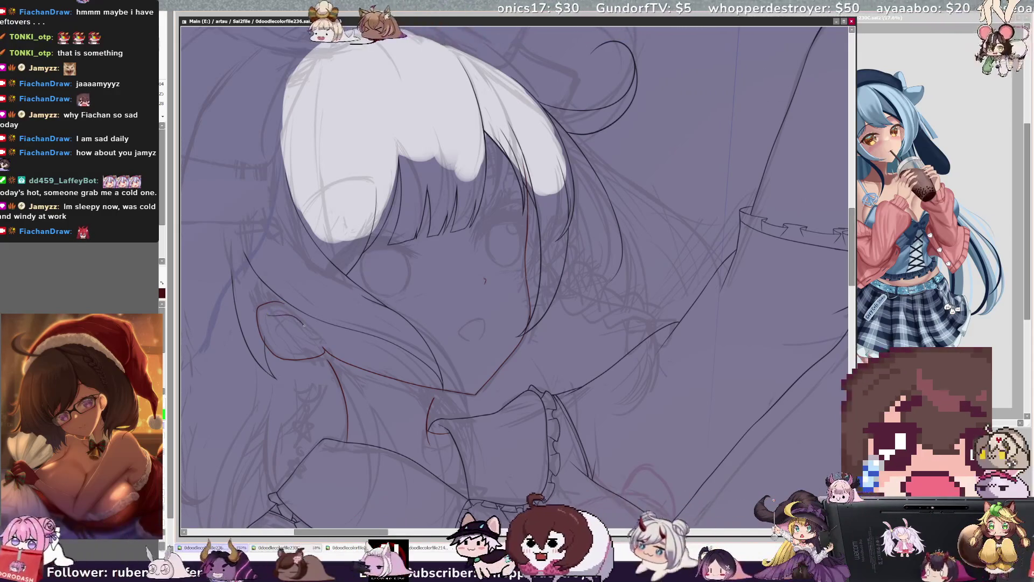
key("h")
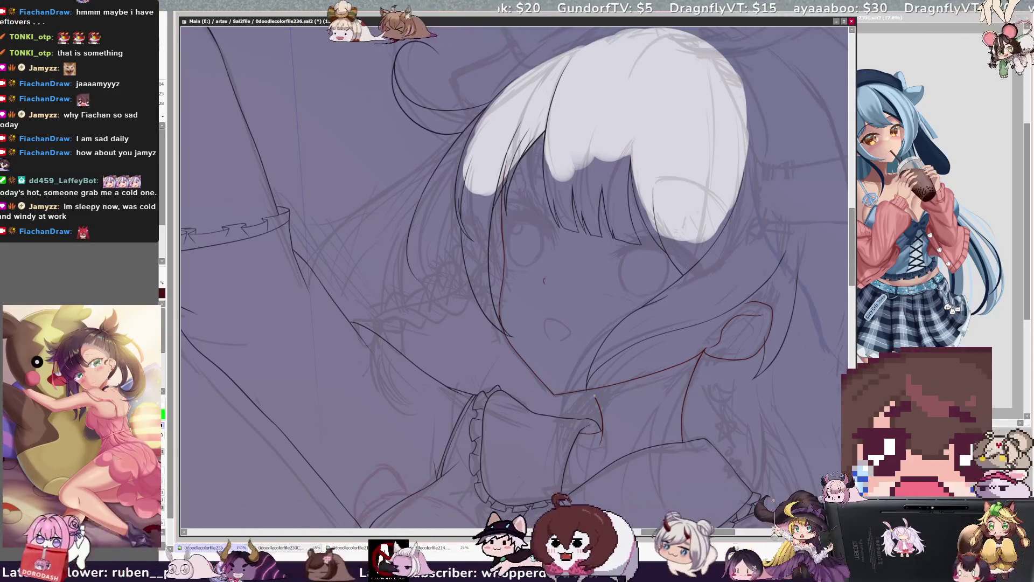
key("h")
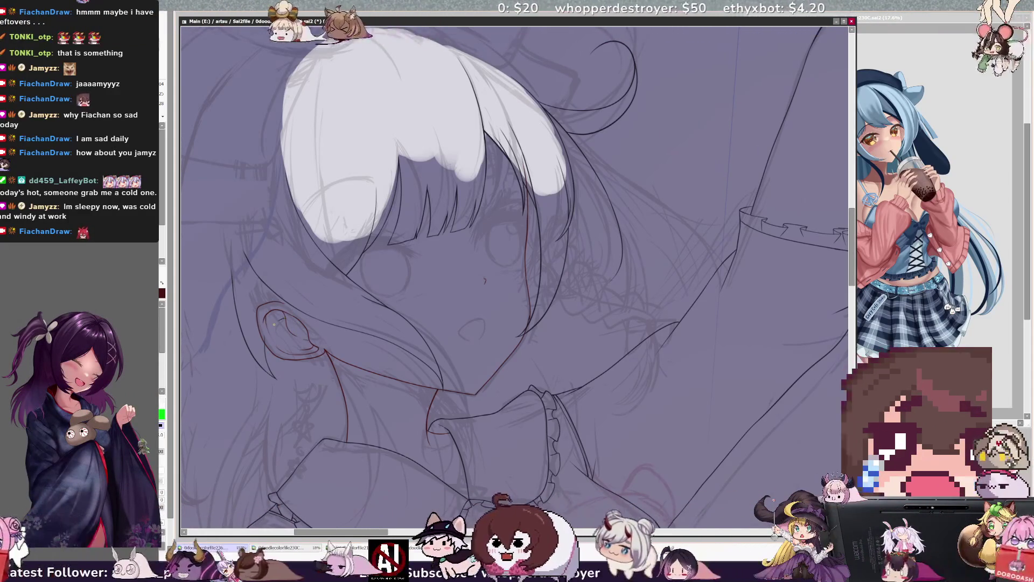
key("h")
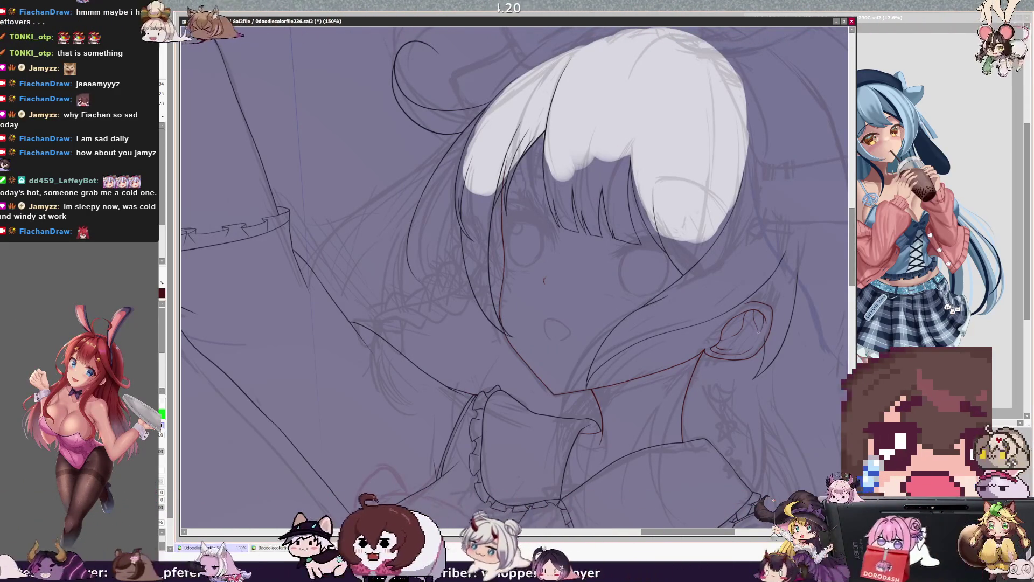
key("h")
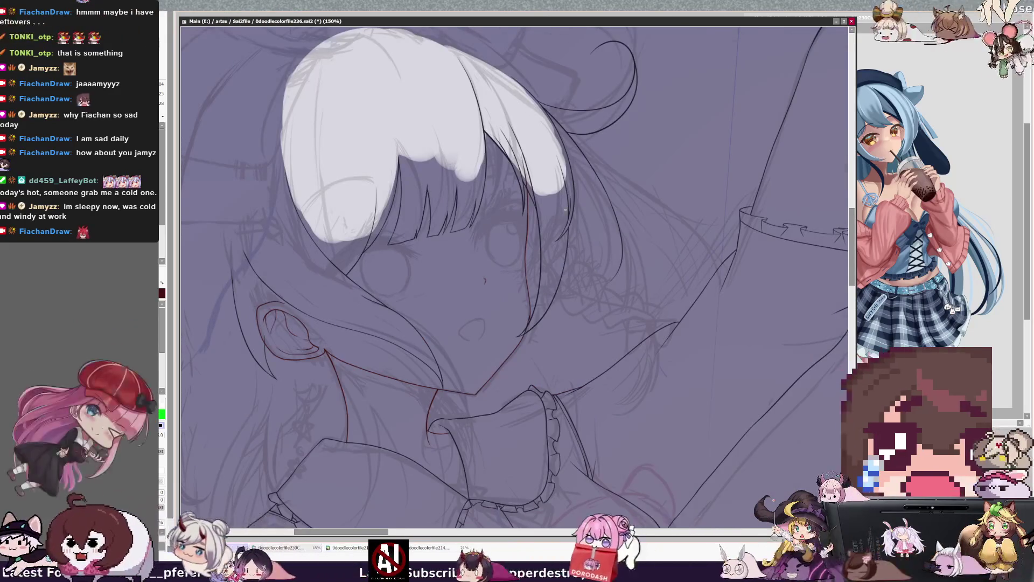
key("h")
key("Delete")
scroll(511, 277, "right", 2)
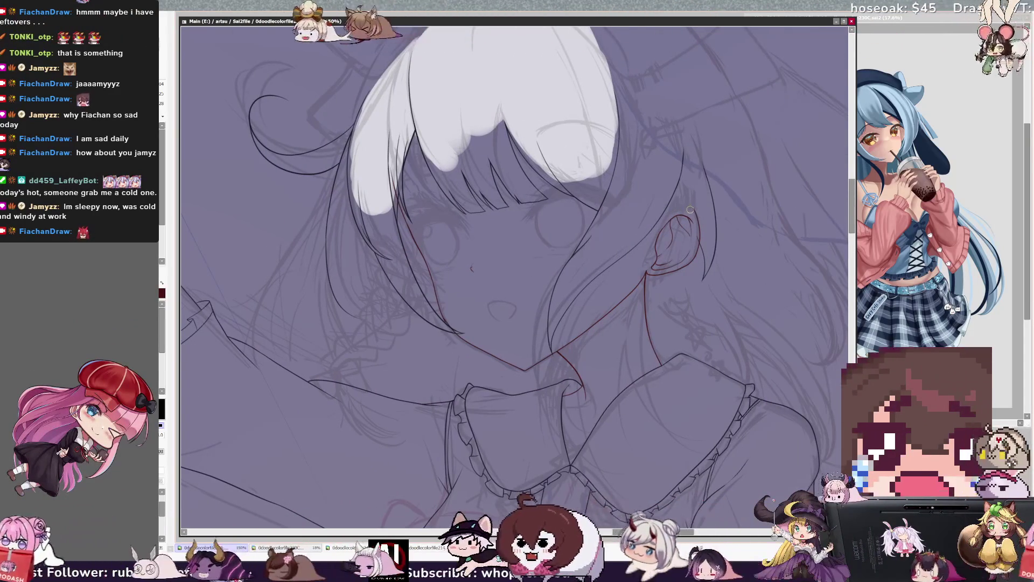
- Draw the line along the ear's back edge in mirrored view
key("h")
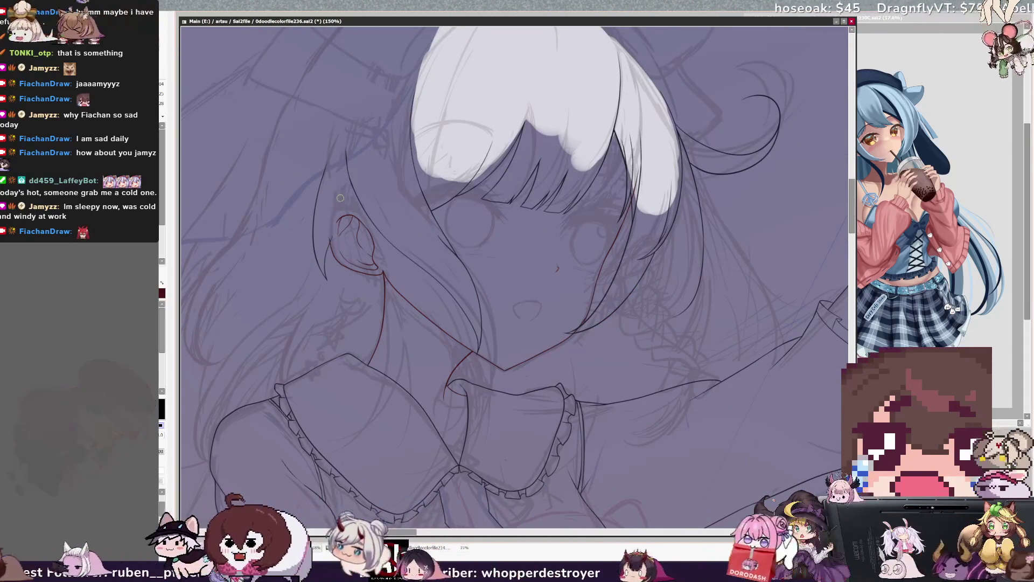
left_click_drag(332, 215, 329, 244)
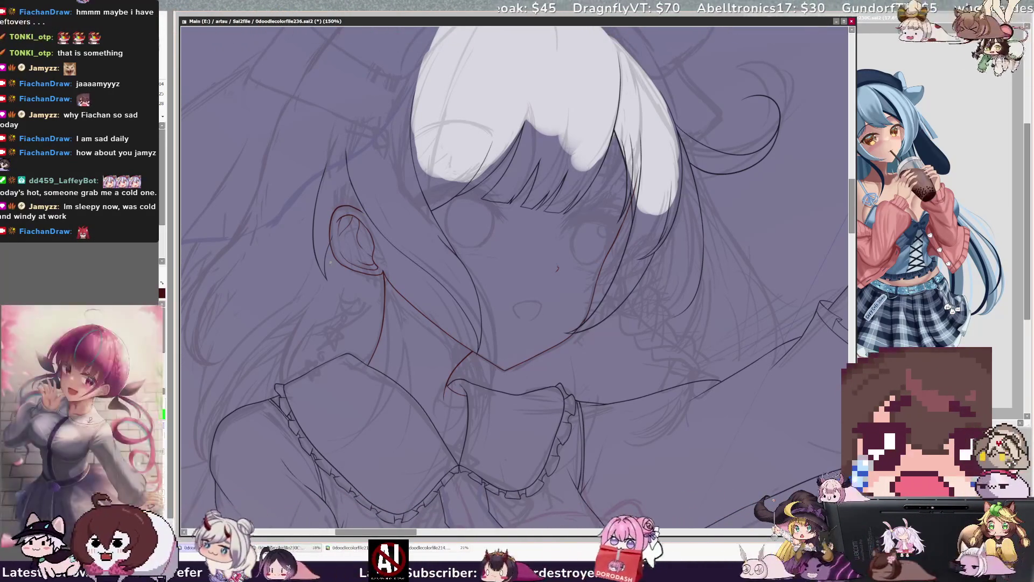
key("h")
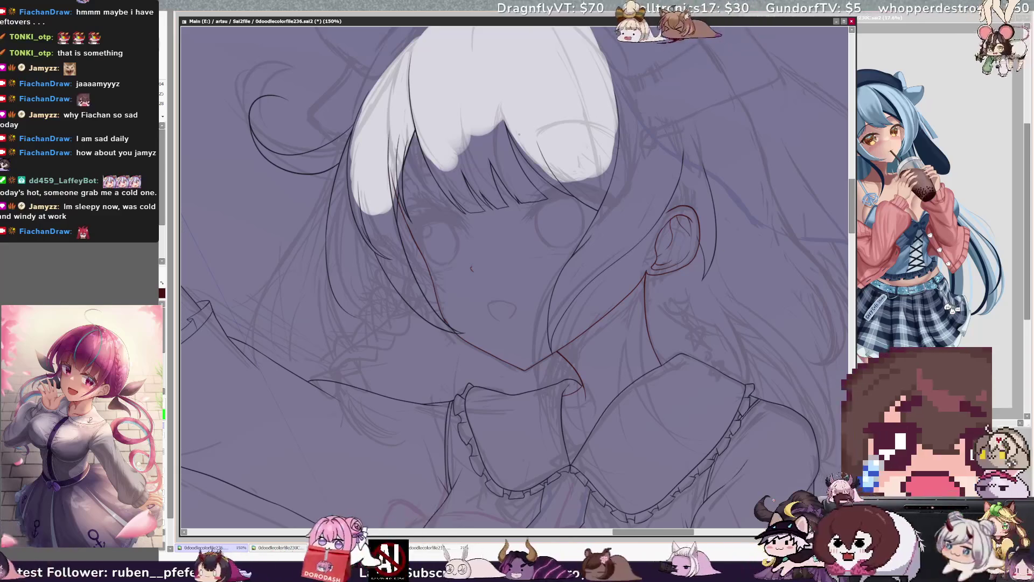
key("End")
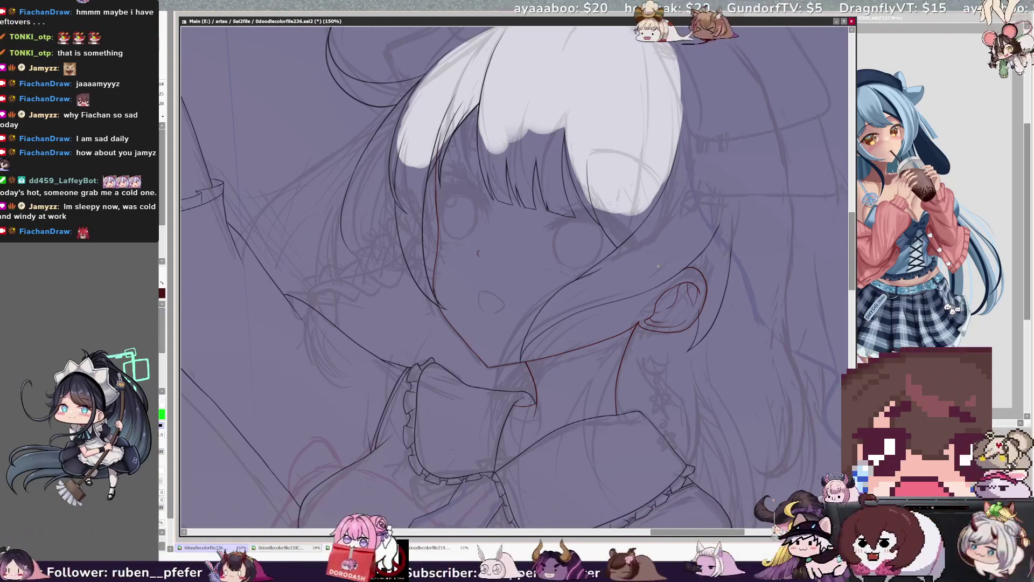
key("Delete")
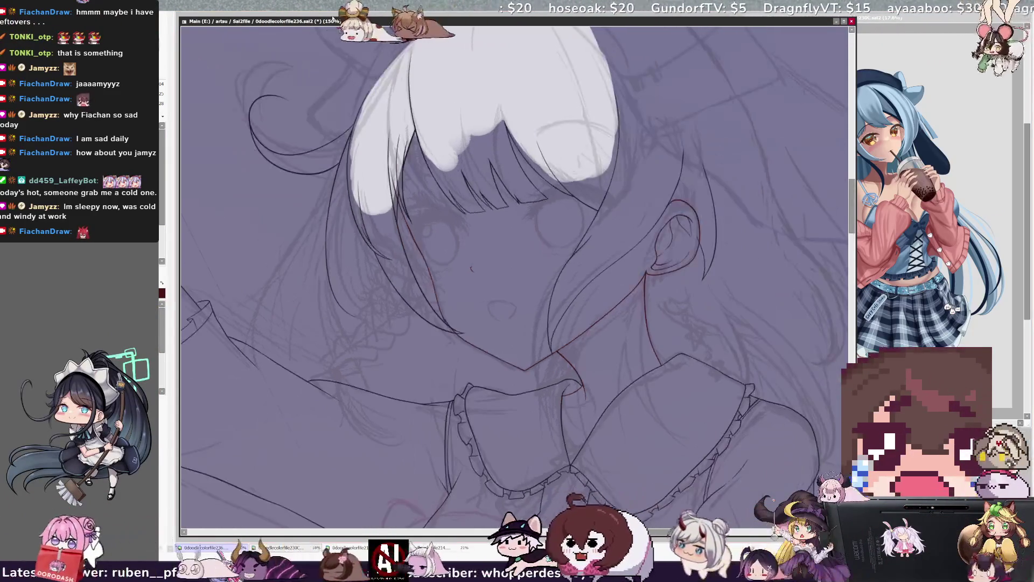
- Lasso the ear lineart and move it slightly up and left with free transform
left_click_drag(650, 261, 692, 258)
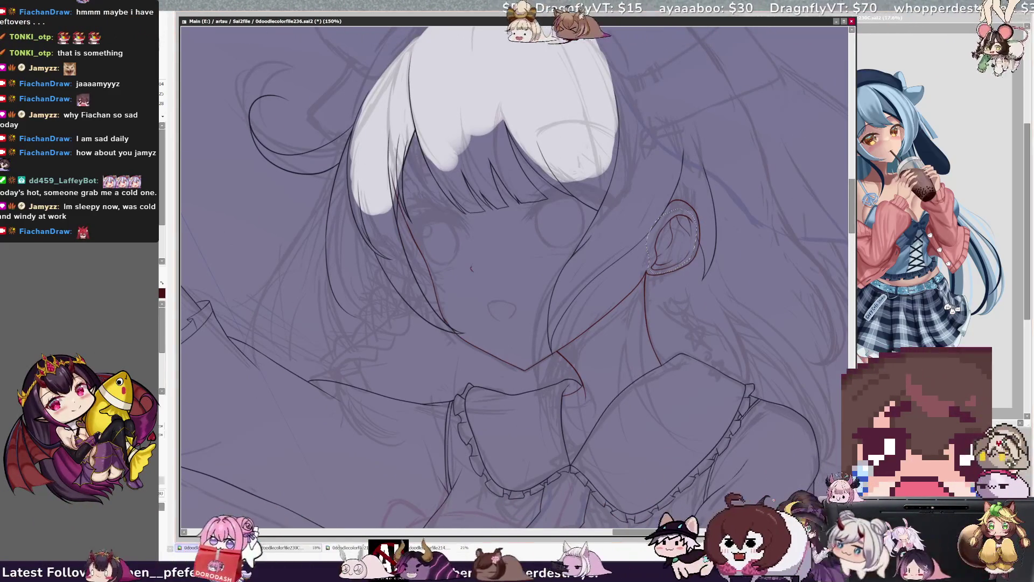
key("ctrl+t")
left_click_drag(688, 213, 687, 209)
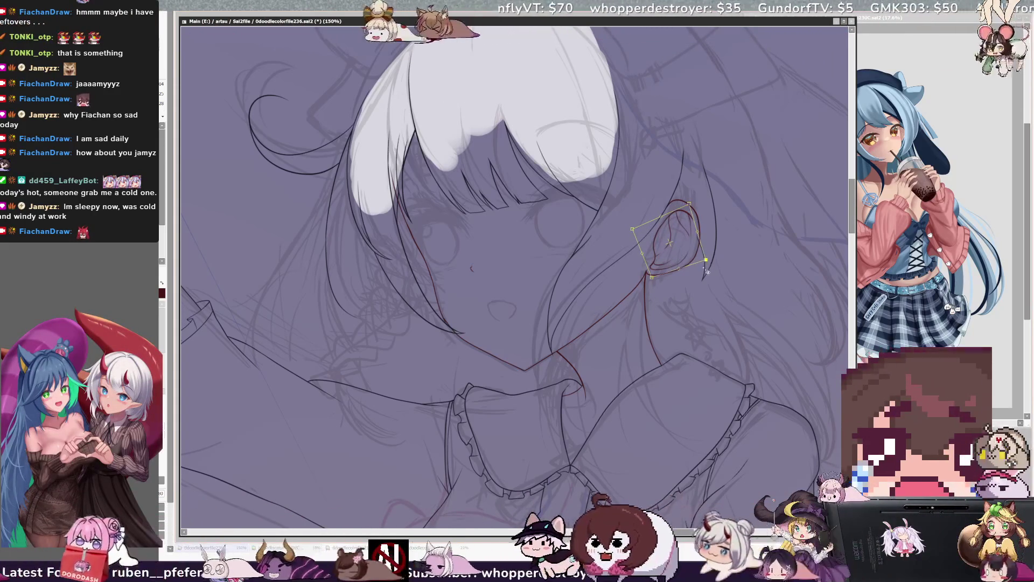
- Commit the ear transform, clear the selection, and zoom out to 75% to view the figure
key("Return")
key("ctrl+d")
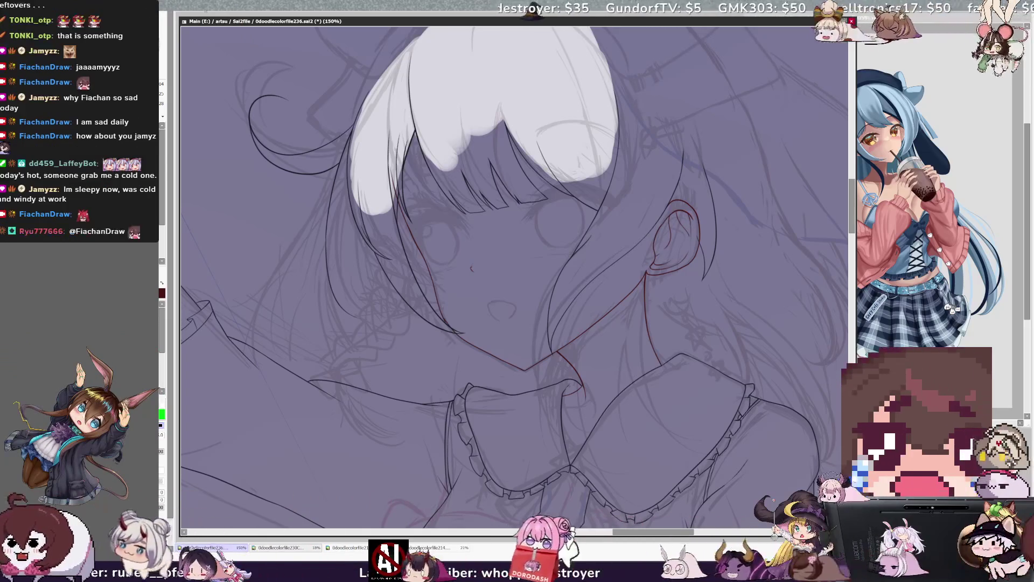
scroll(312, 147, "left", 3)
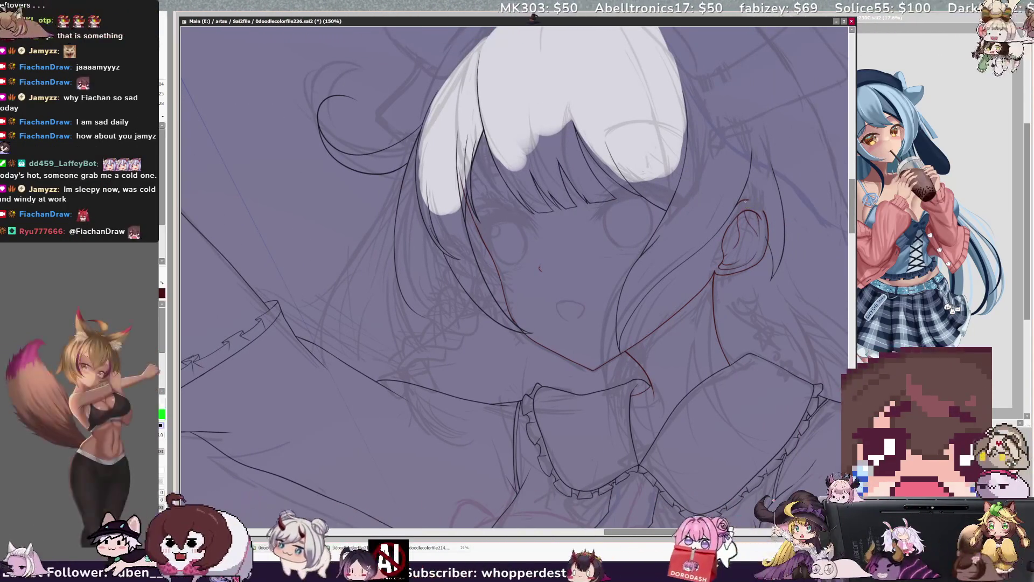
key("h")
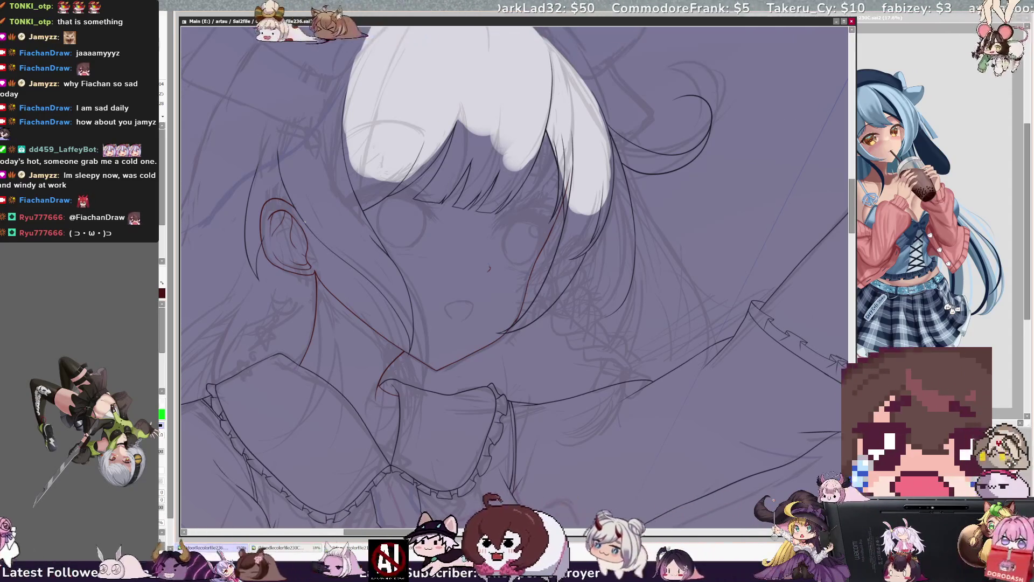
key("h")
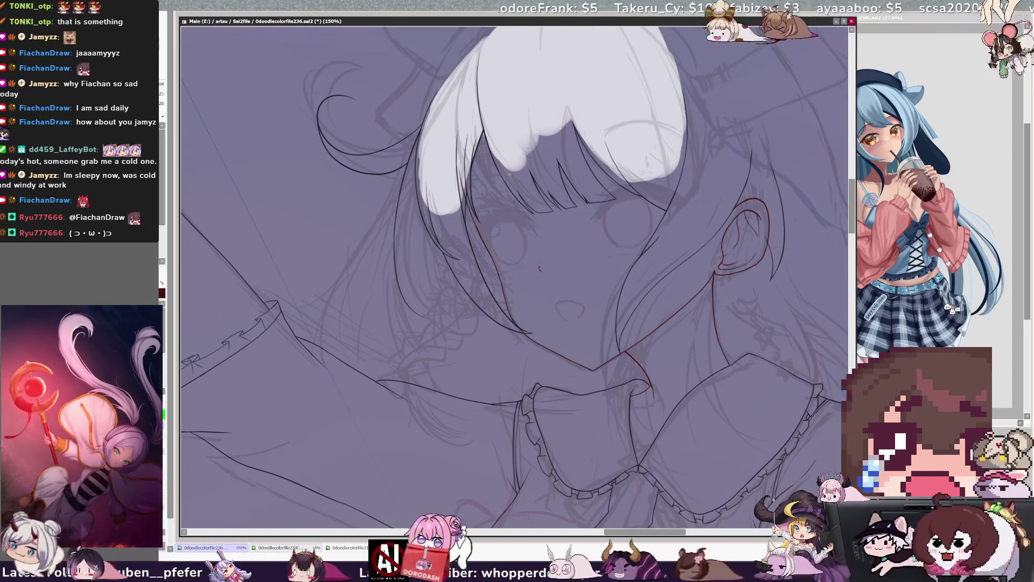
key("ctrl+minus")
key("ctrl+minus")
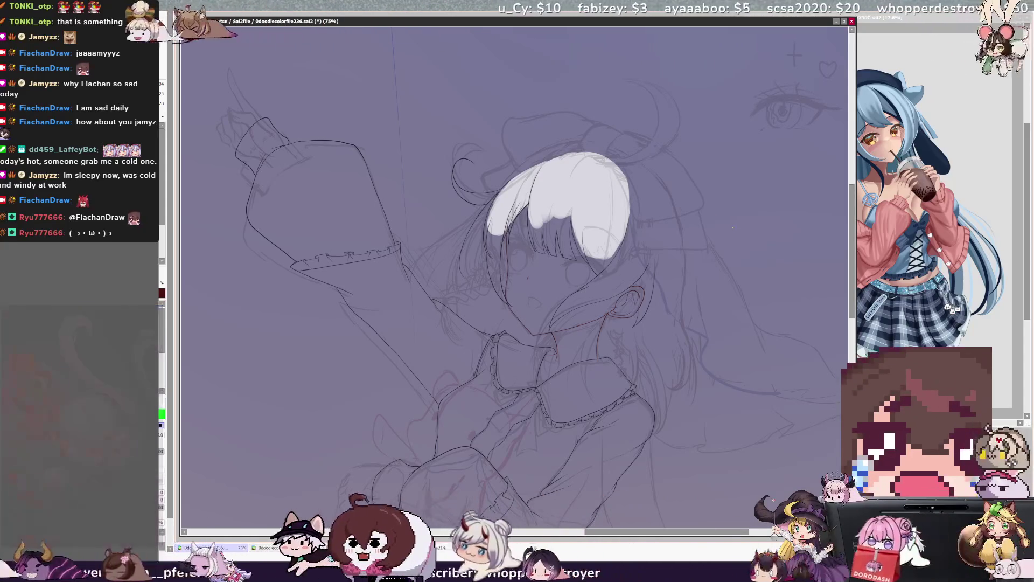
- Mirror the whole figure and zoom in to 100% on the raised sleeve
key("h")
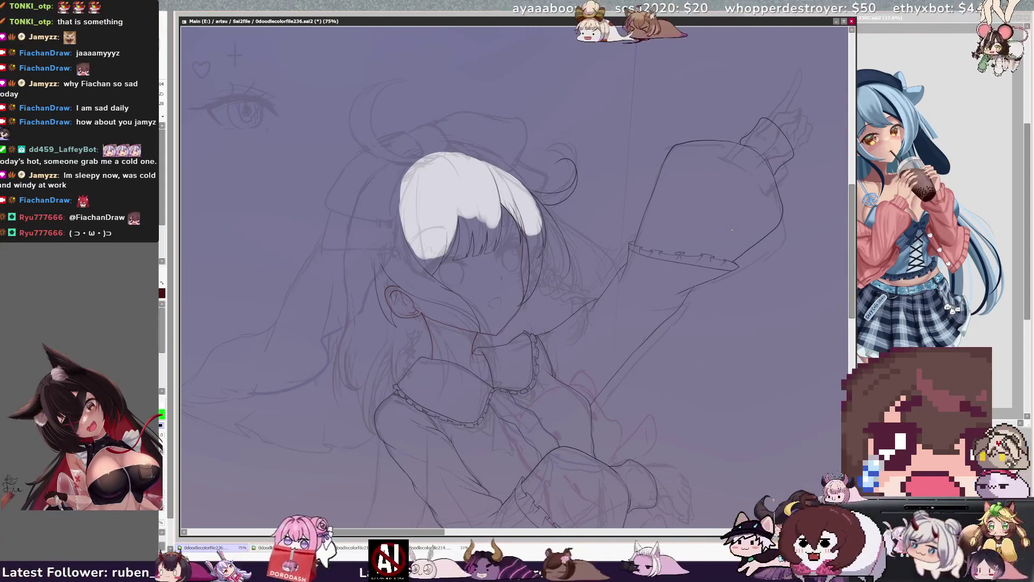
key("ctrl+plus")
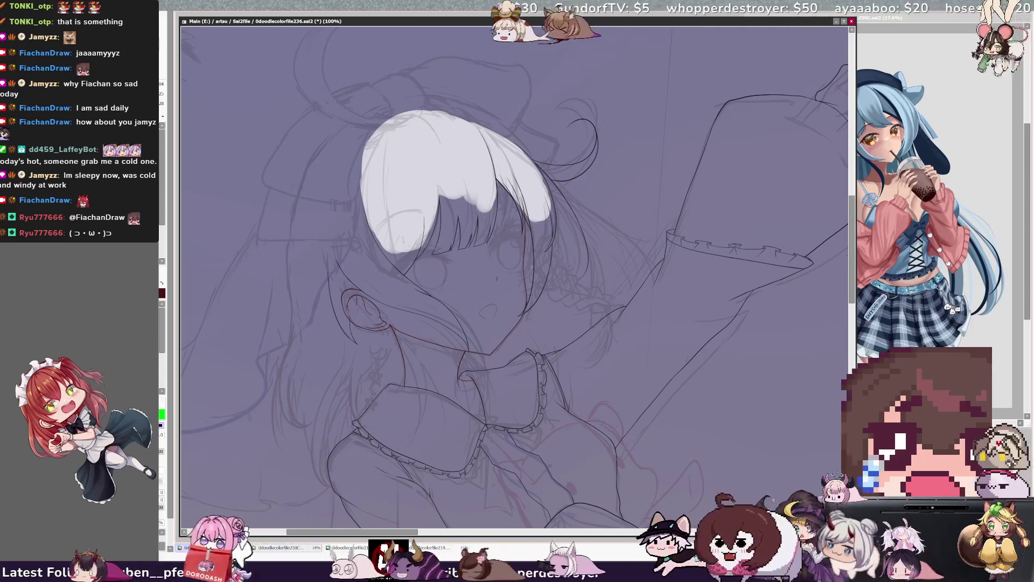
- Restore the normal view, rotate the canvas for the sleeve, and swap pen colour between black and green
key("h")
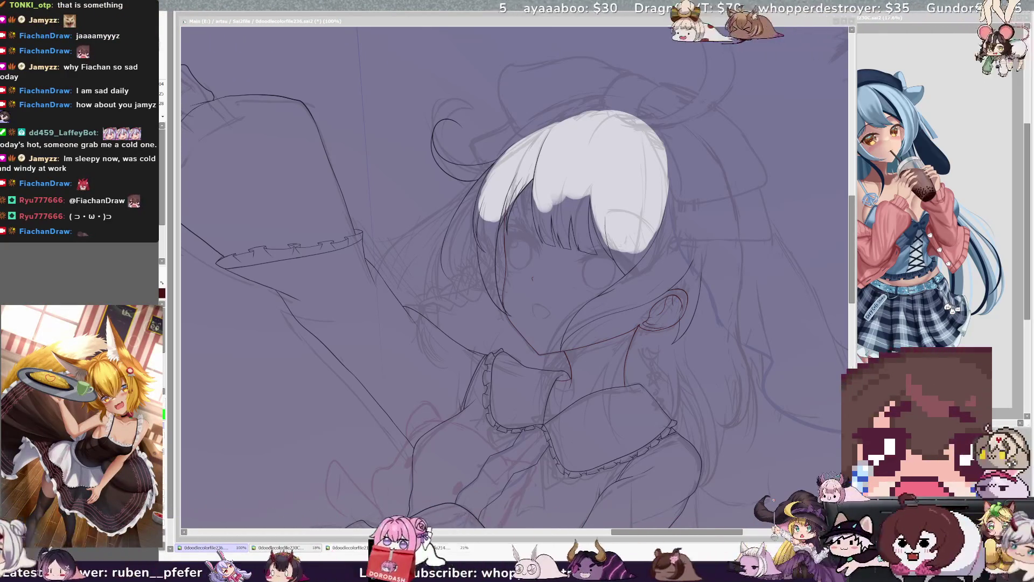
key("alt+Tab")
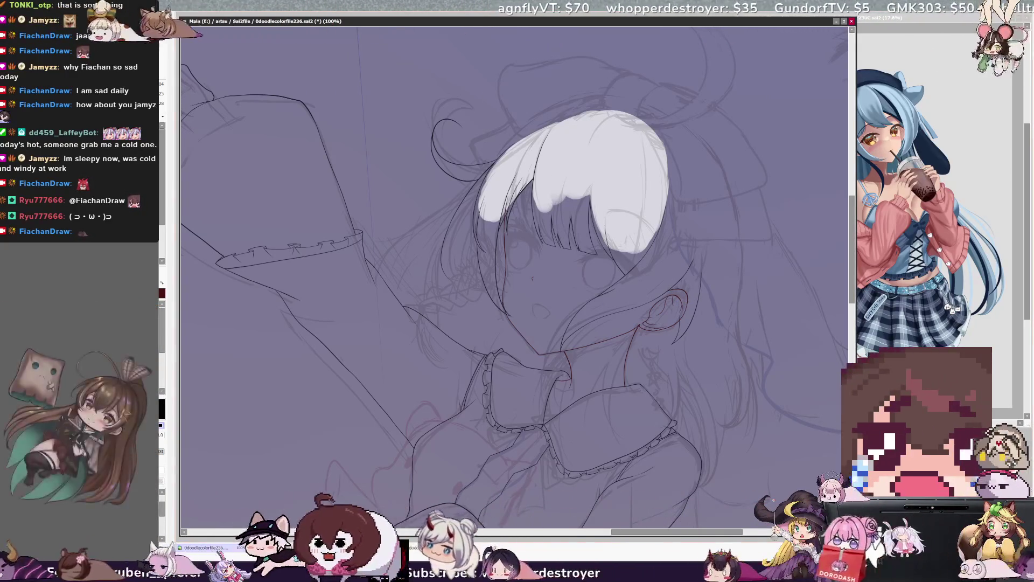
key("Delete")
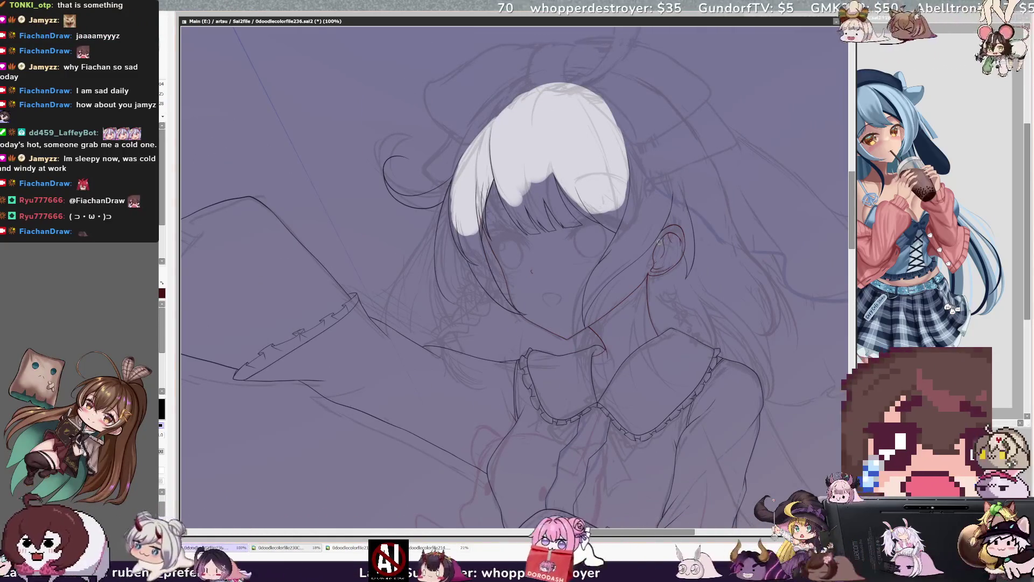
key("x")
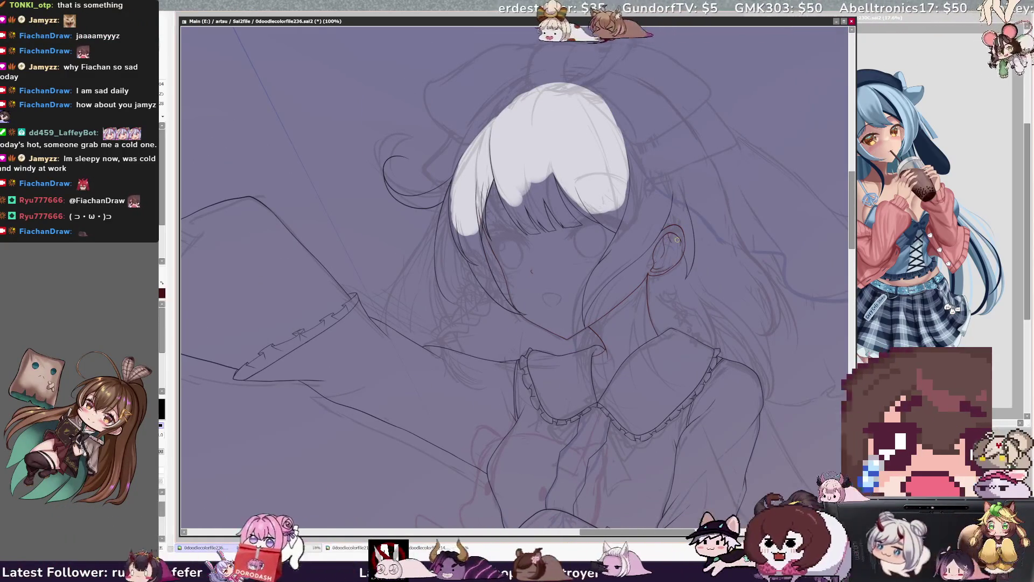
key("x")
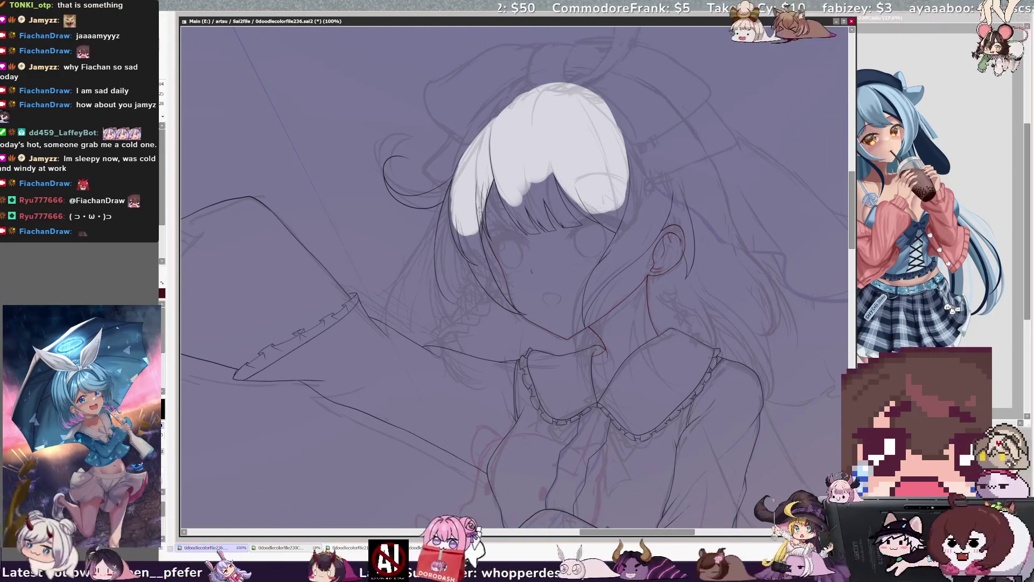
scroll(560, 323, "down", 2)
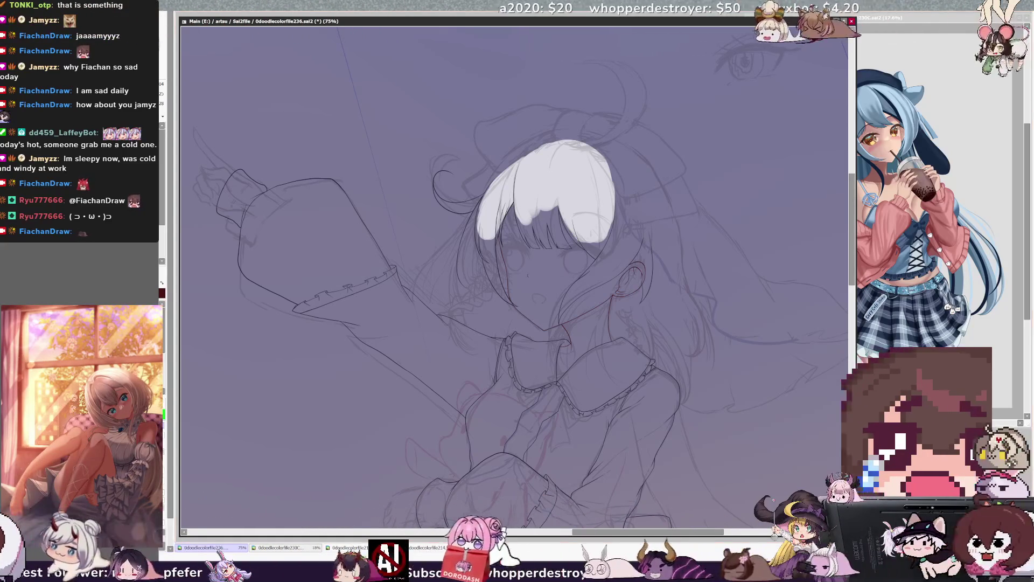
- Hide the white fill covering the hair so the lineart shows through
key("ctrl+z")
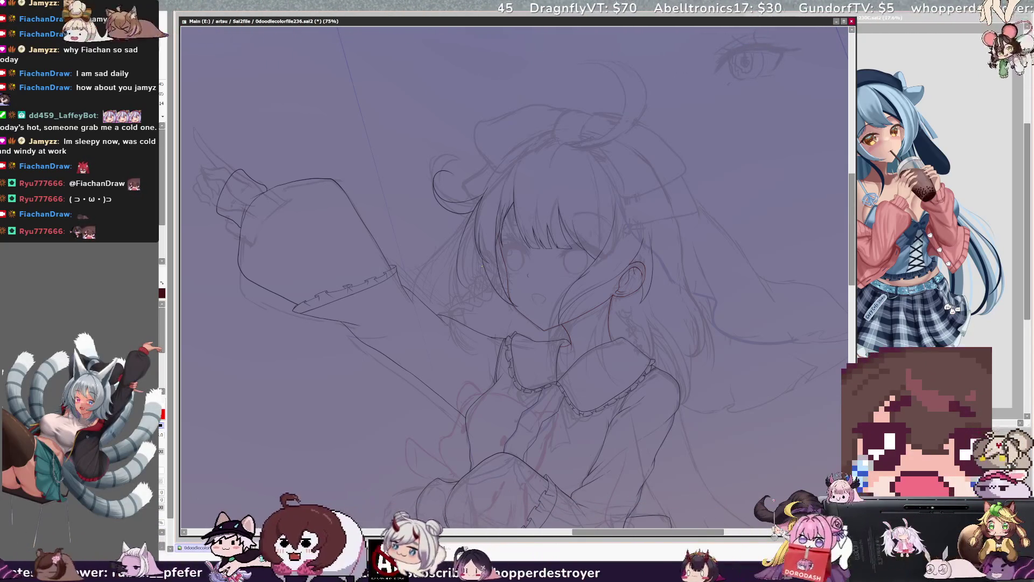
- Zoom out, straighten the rotation, then zoom to 100% and pan onto the face, ear and collar
key("minus")
key("minus")
key("Home")
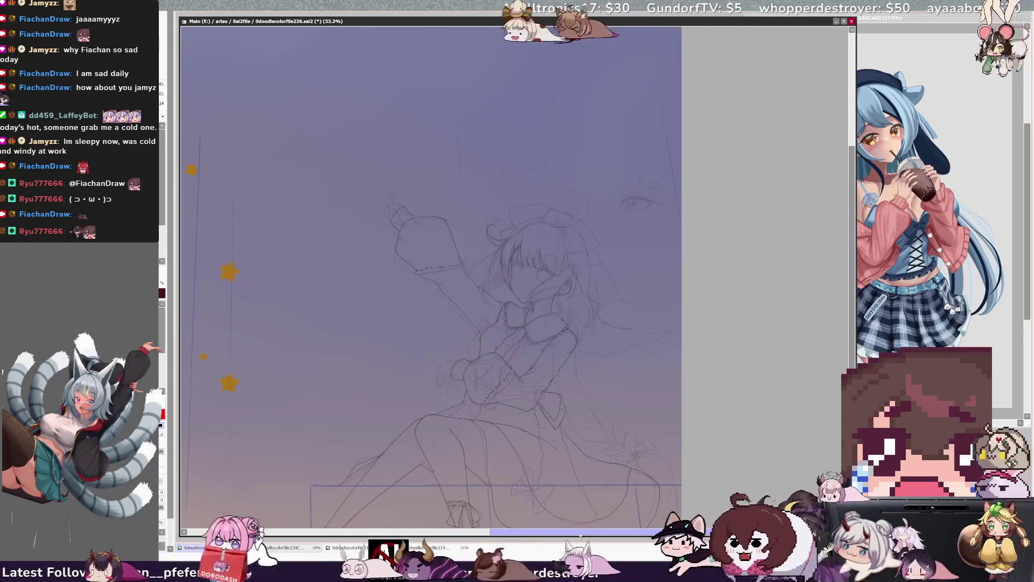
left_click_drag(580, 534, 558, 535)
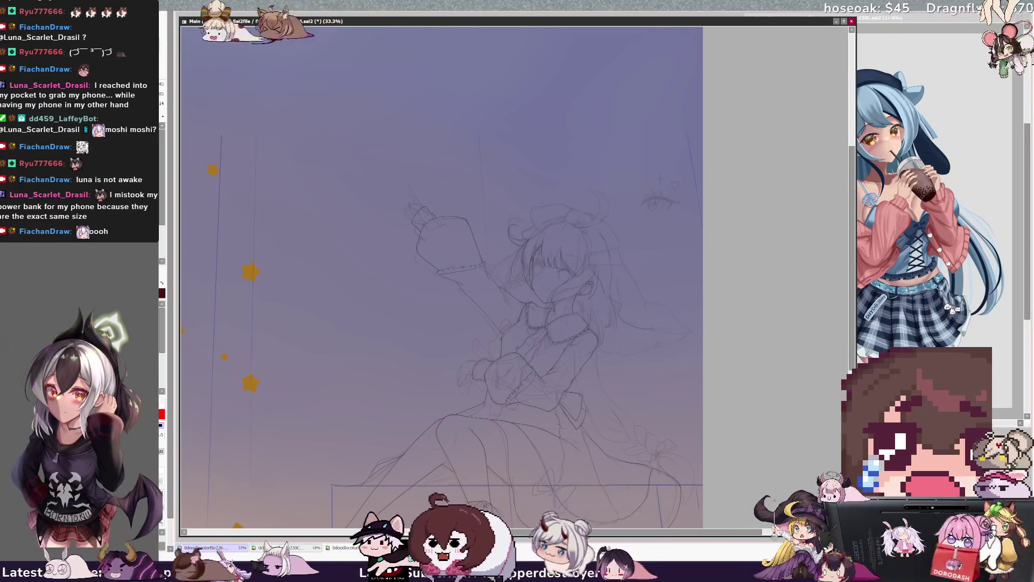
scroll(590, 288, "up", 3)
left_click_drag(515, 277, 568, 314)
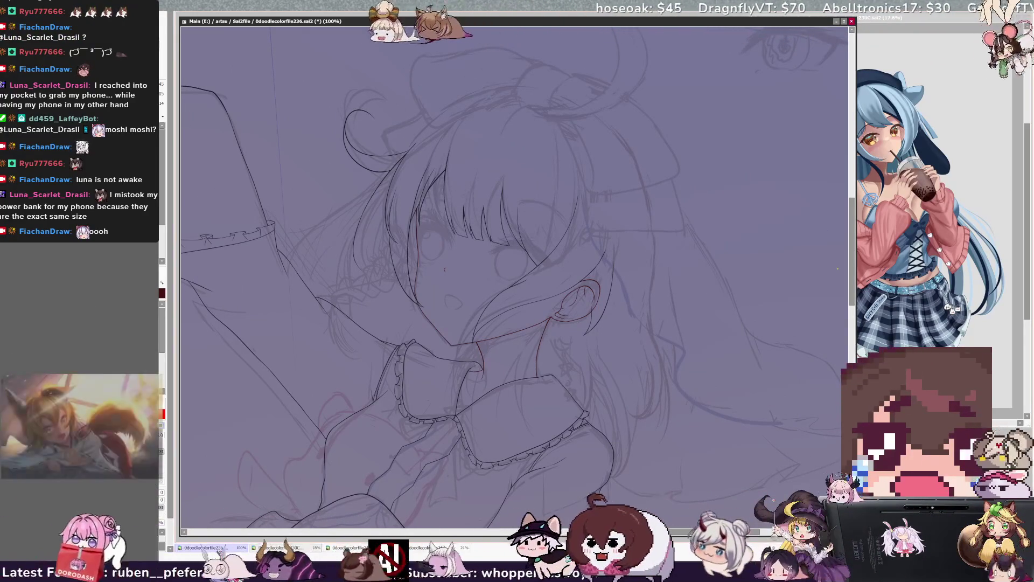
- Ink the right pointed ear, the side-bun outline, a curve near the bow knot and the head top
scroll(515, 277, "up", 2)
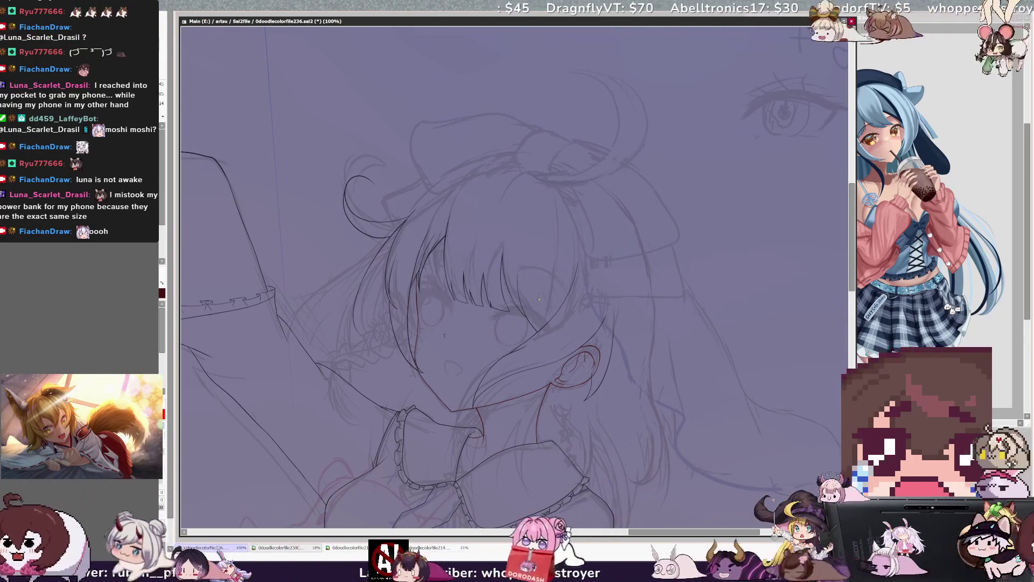
left_click_drag(585, 299, 678, 295)
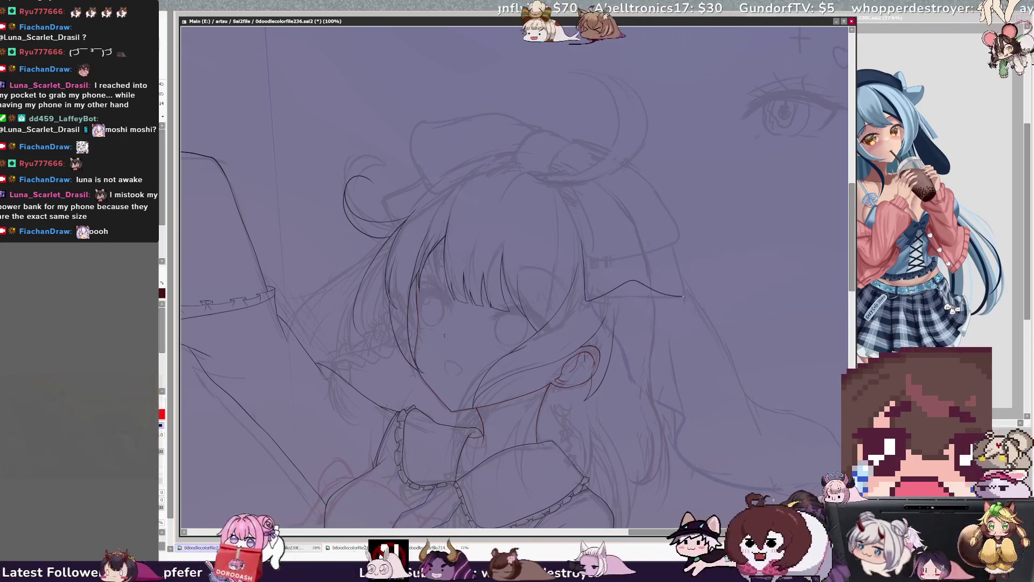
mouse_move(423, 179)
left_mouse_down()
mouse_move(404, 186)
mouse_move(398, 231)
left_mouse_up()
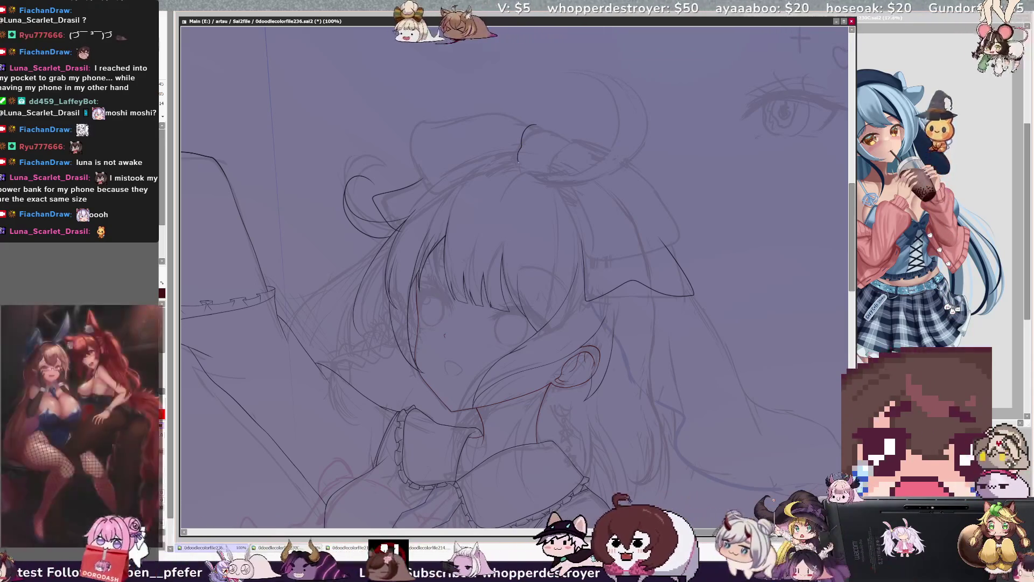
left_click_drag(538, 128, 518, 167)
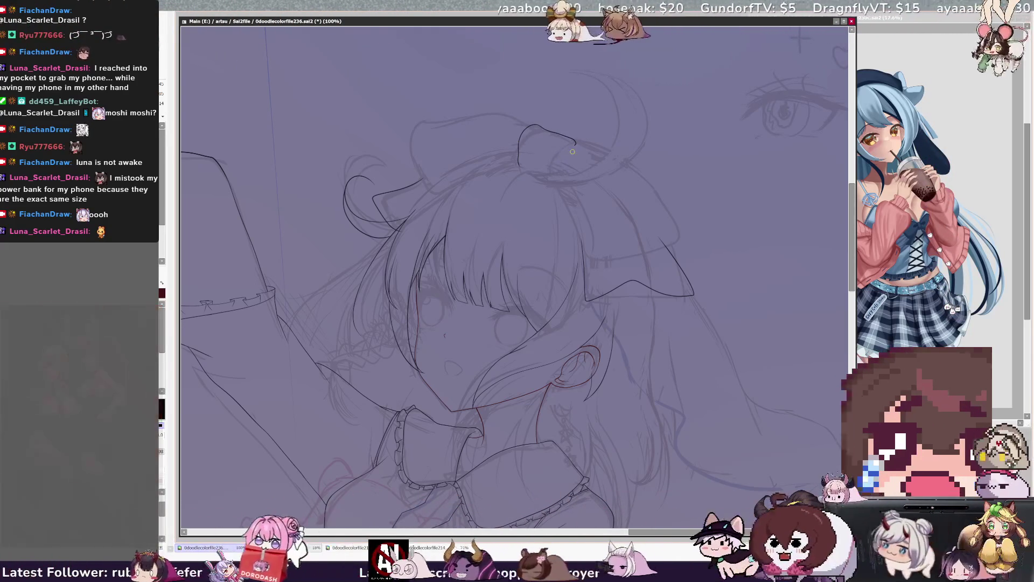
mouse_move(534, 125)
left_mouse_down()
mouse_move(457, 116)
mouse_move(414, 155)
left_mouse_up()
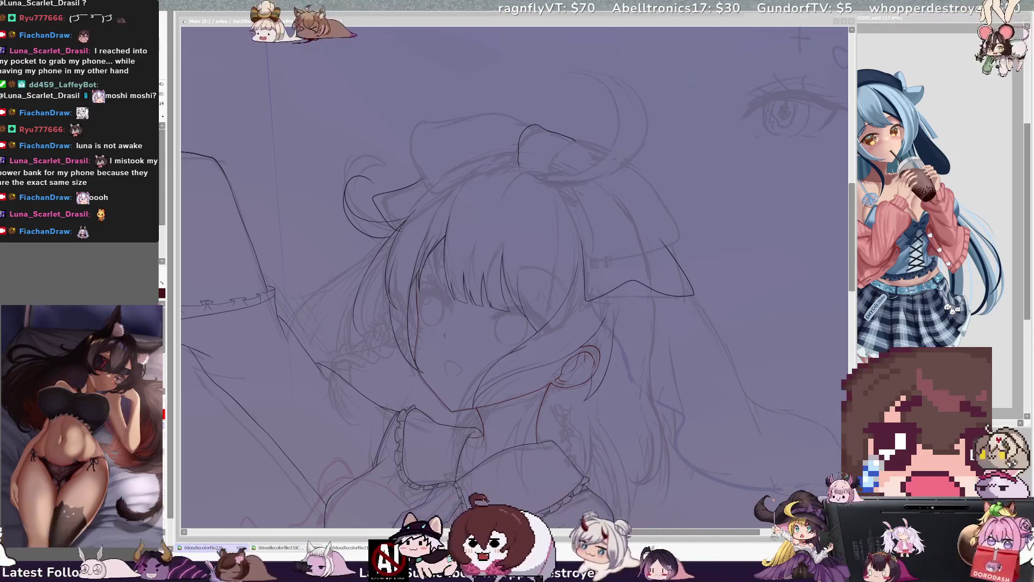
- Undo the bad curve, redraw the bow's left loop cleanly, then mirror the view with H
left_click(568, 117)
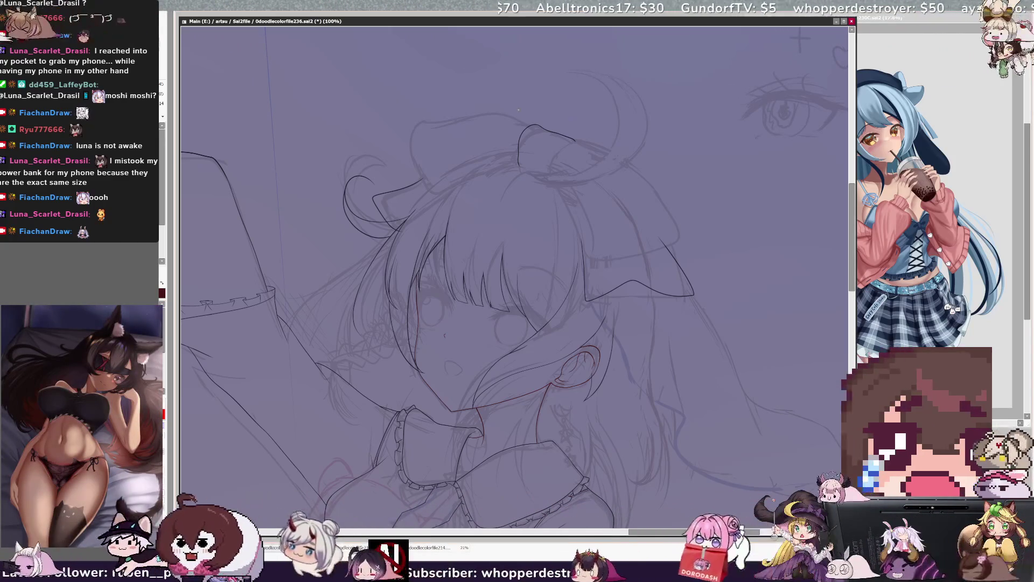
key("ctrl+z")
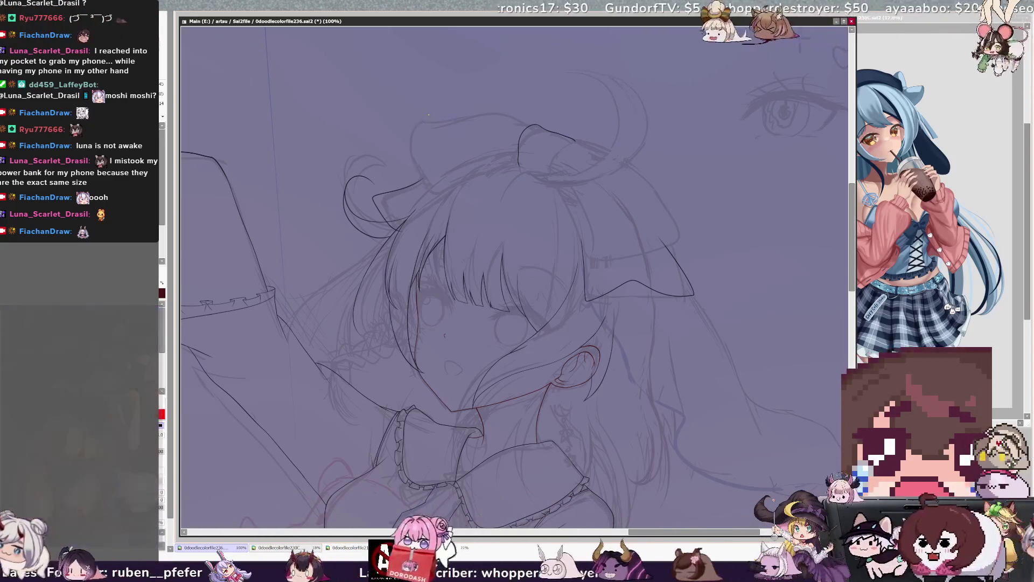
left_click_drag(424, 119, 461, 186)
key("ctrl+z")
mouse_move(518, 162)
left_mouse_down()
mouse_move(443, 196)
mouse_move(412, 122)
mouse_move(514, 114)
left_mouse_up()
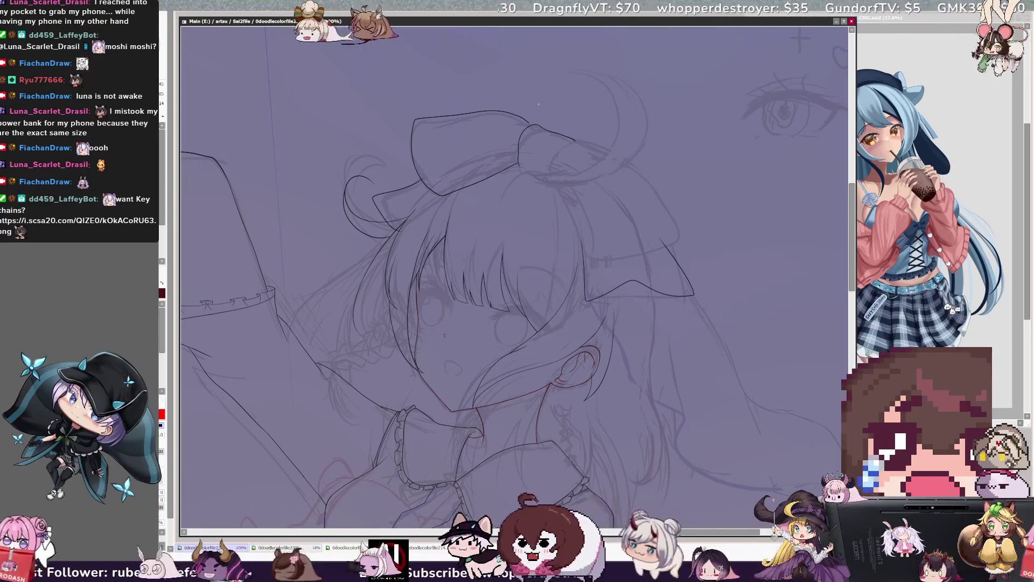
left_click_drag(849, 241, 851, 236)
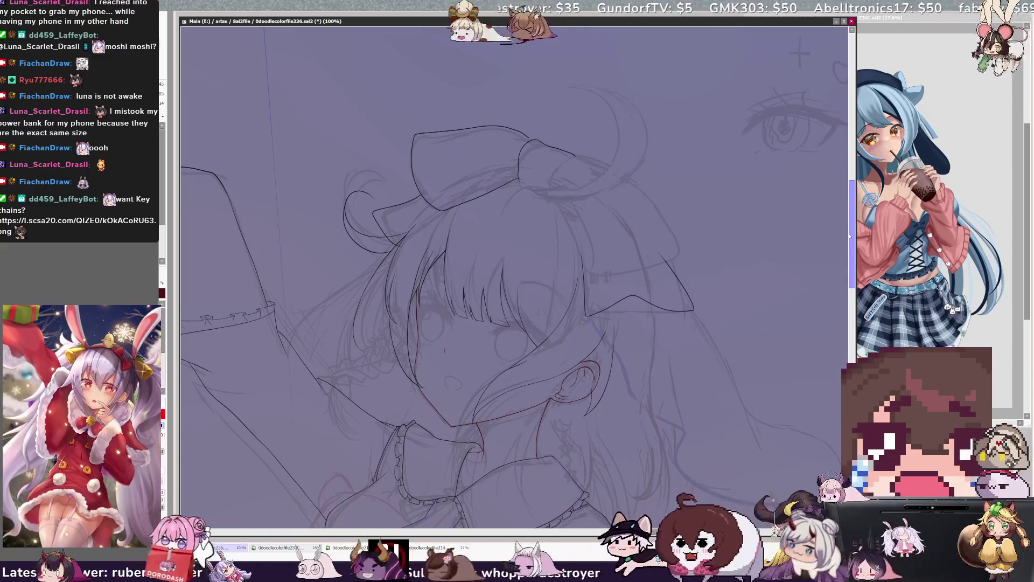
key("h")
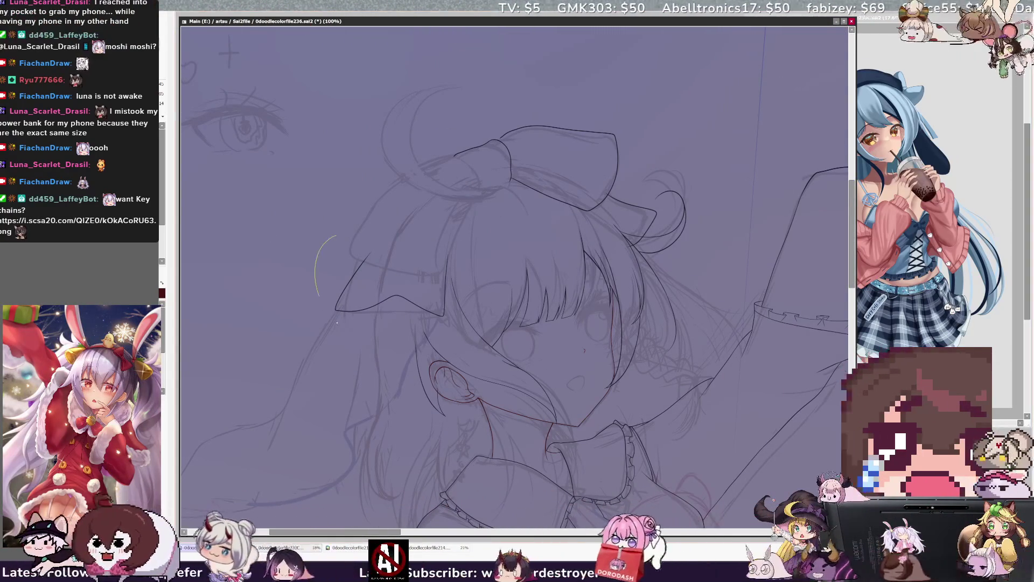
- Lasso the inked pointed ear and reshape it slightly narrower, then deselect
left_click_drag(457, 321, 410, 212)
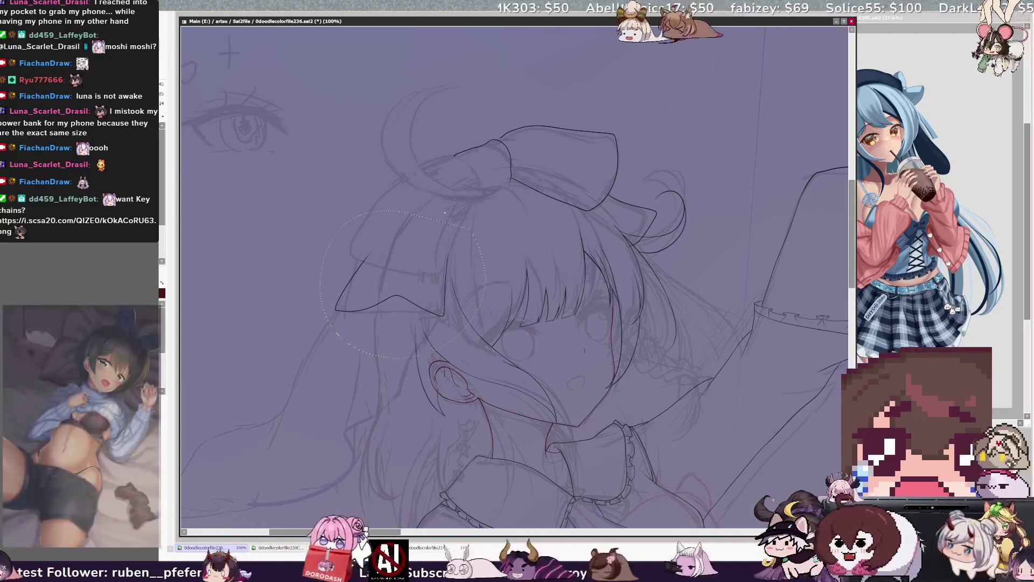
left_click_drag(334, 283, 350, 284)
left_click_drag(449, 317, 453, 315)
key("ctrl+d")
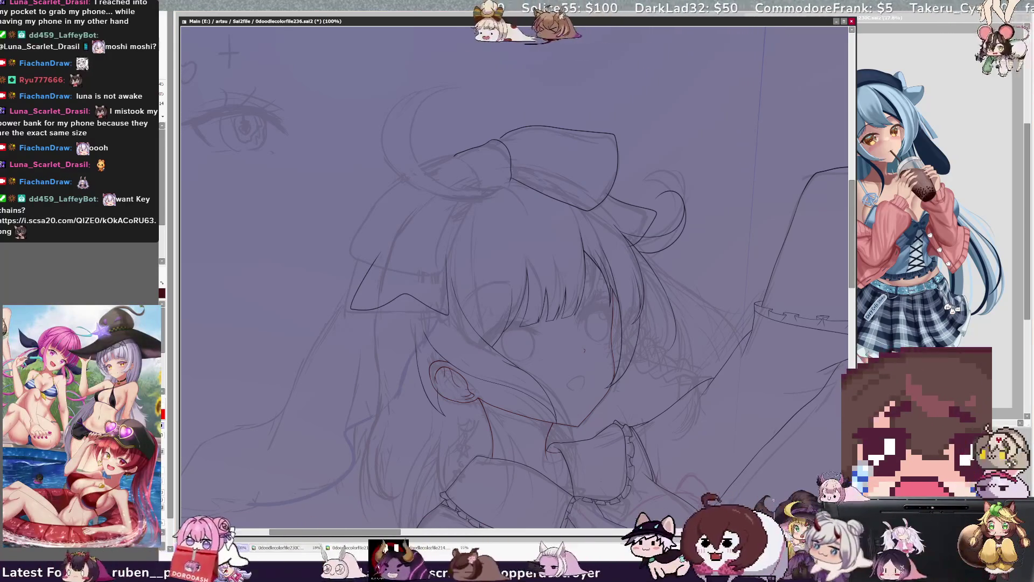
- Ink the left edge of the bow's knot, discard the extension, and rotate the view sideways
left_click_drag(457, 156, 480, 181)
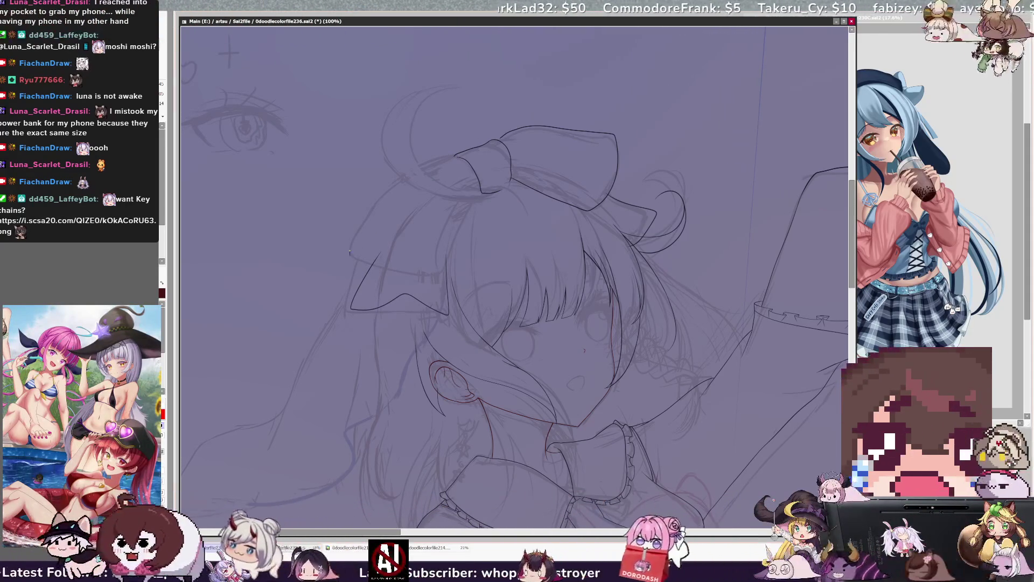
left_click_drag(350, 254, 439, 154)
key("ctrl+z")
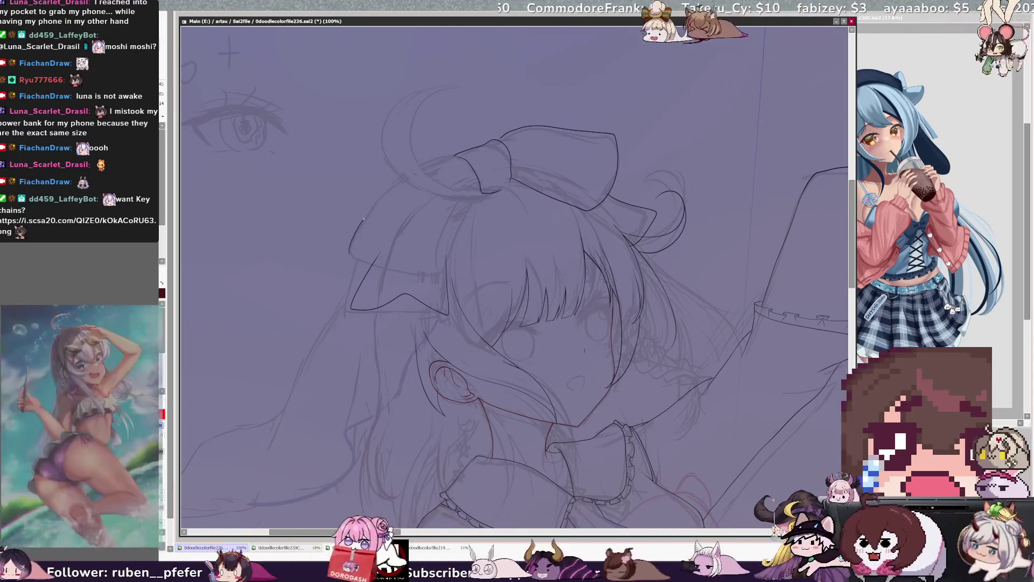
key("Delete")
key("Delete")
key("Delete")
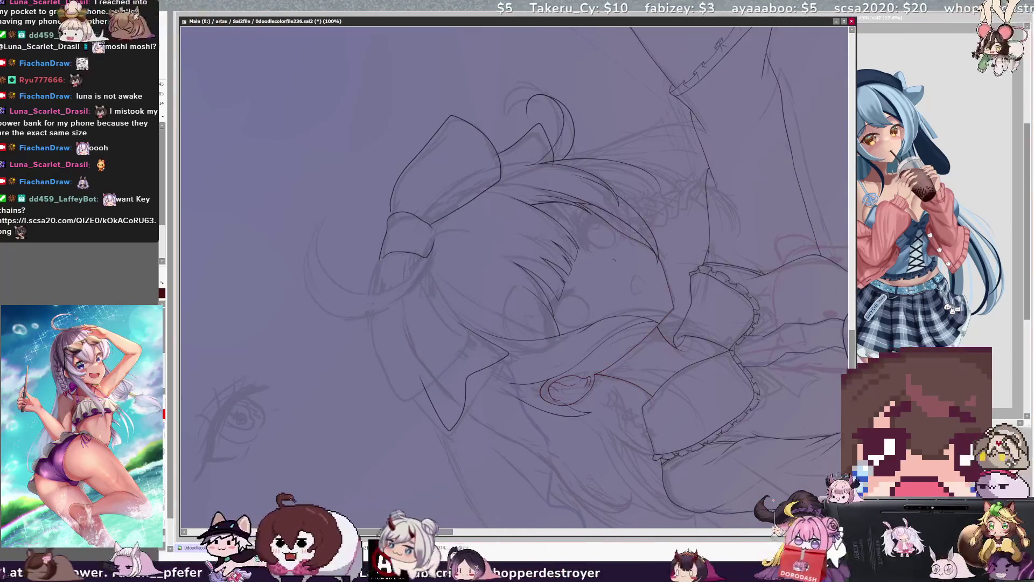
- Ink the outer edge of the bow's large loop, set red as the colour, and level the view
mouse_move(380, 261)
left_mouse_down()
mouse_move(376, 372)
mouse_move(406, 400)
left_mouse_up()
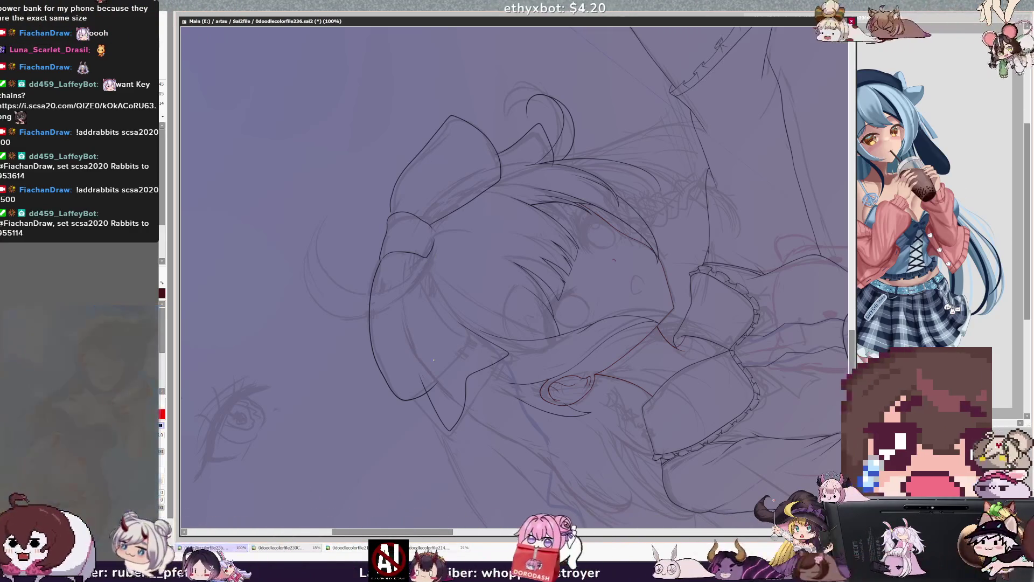
key("x")
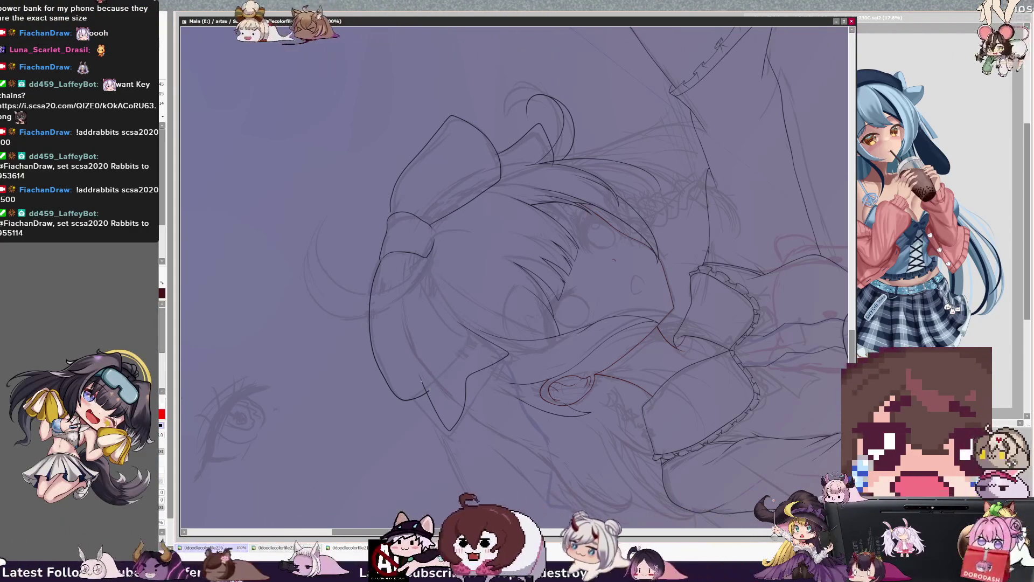
key("x")
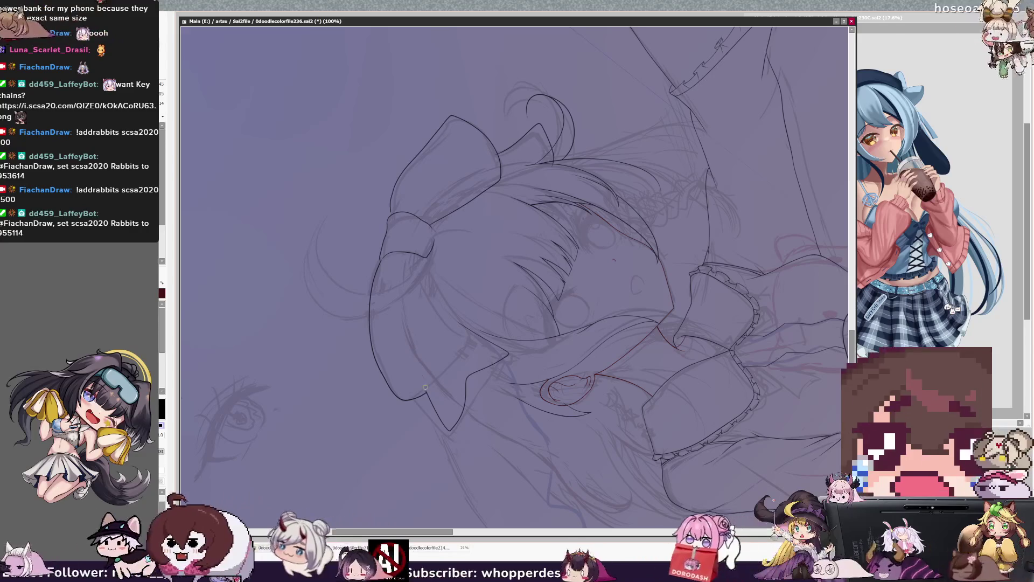
left_click(430, 391, "ctrl")
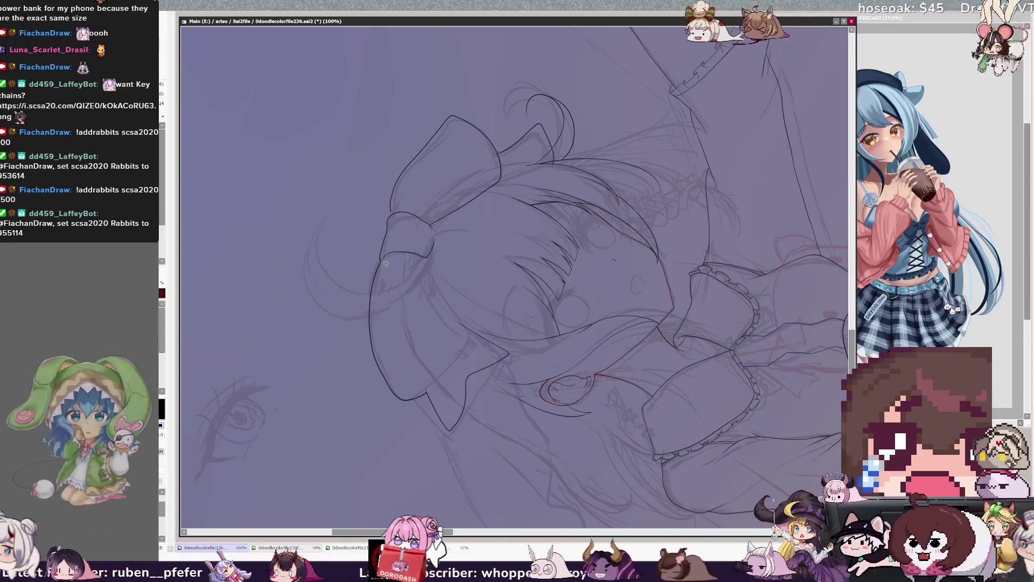
key("x")
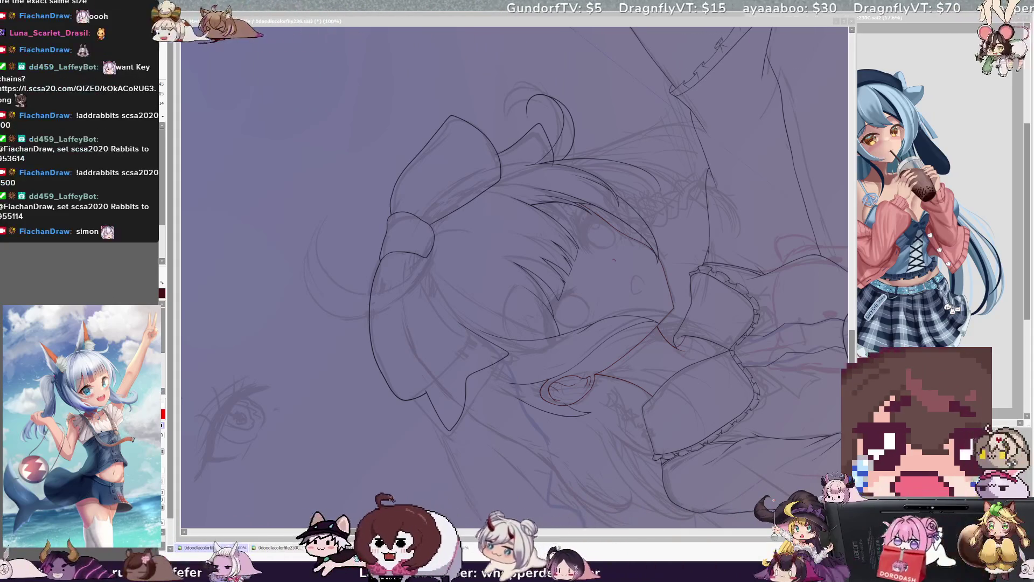
key("Delete")
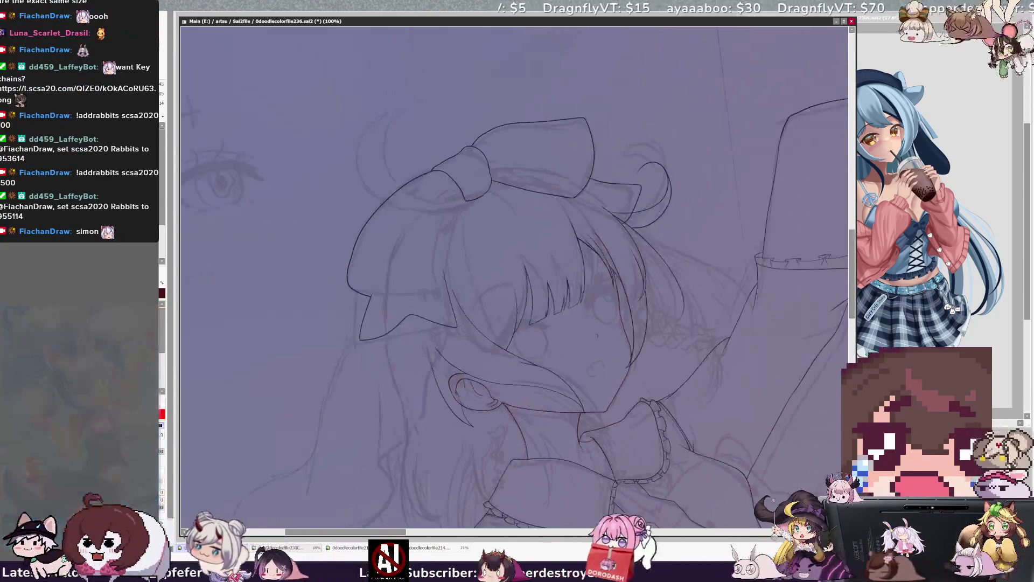
- Mirror the view briefly with H, then flip it back so the bow is unmirrored
key("h")
key("h")
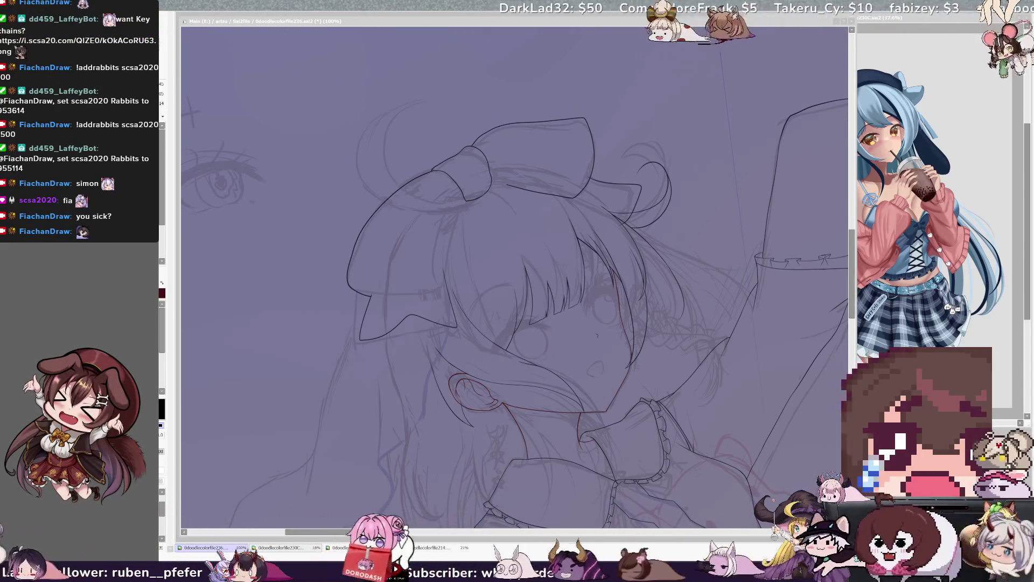
key("h")
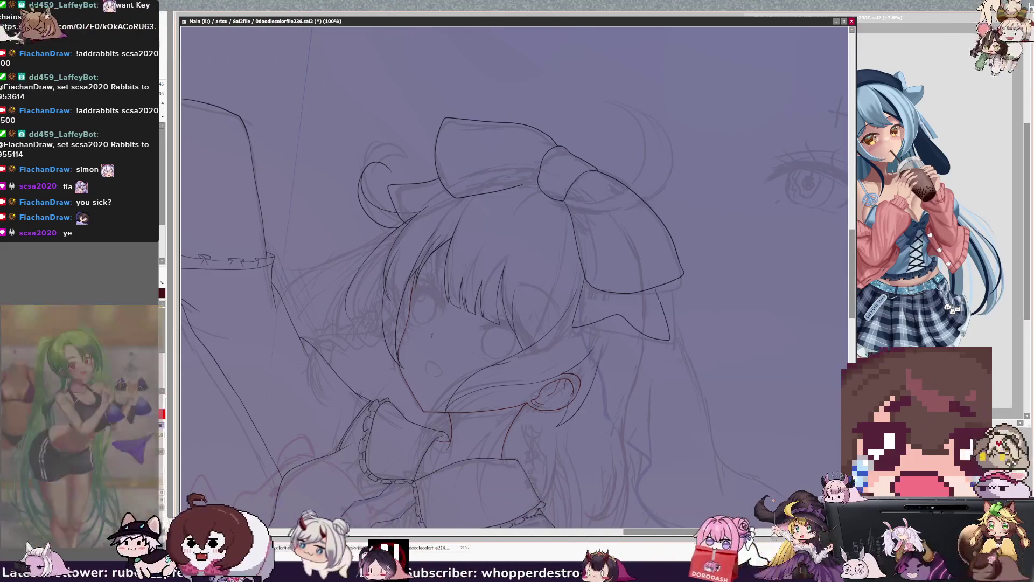
- Flip the view back and forth to check symmetry and switch the colour to red
key("h")
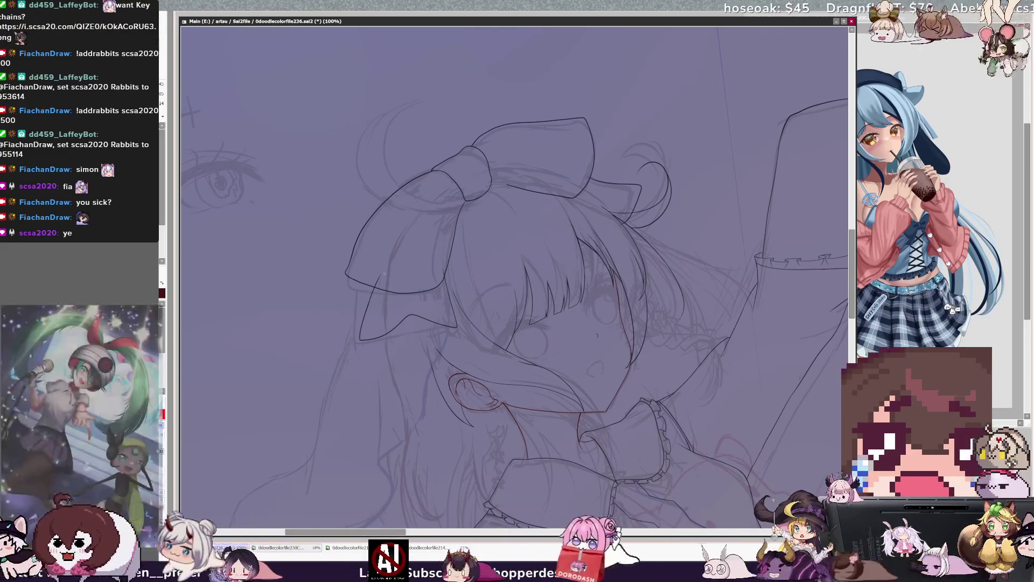
key("h")
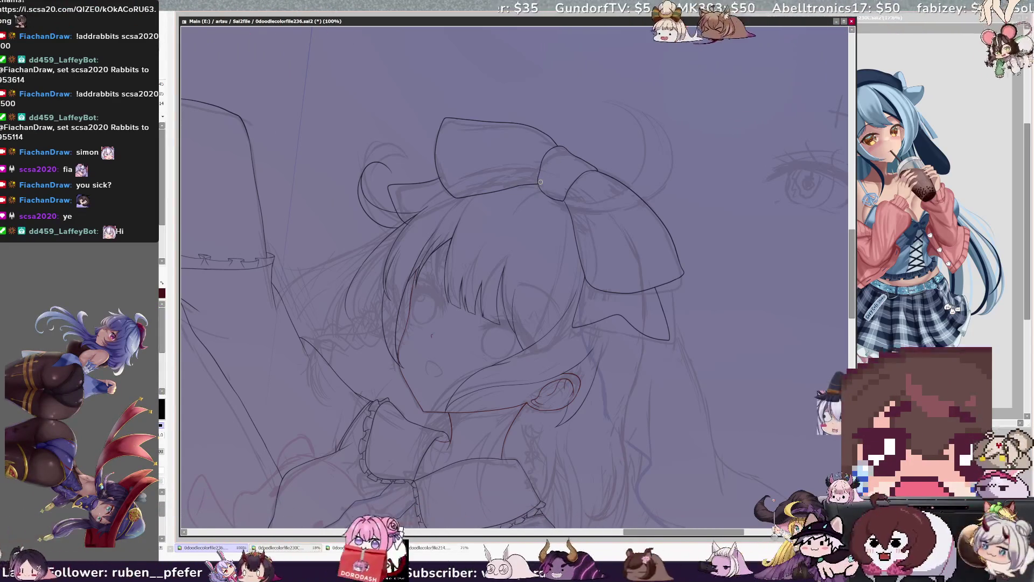
key("x")
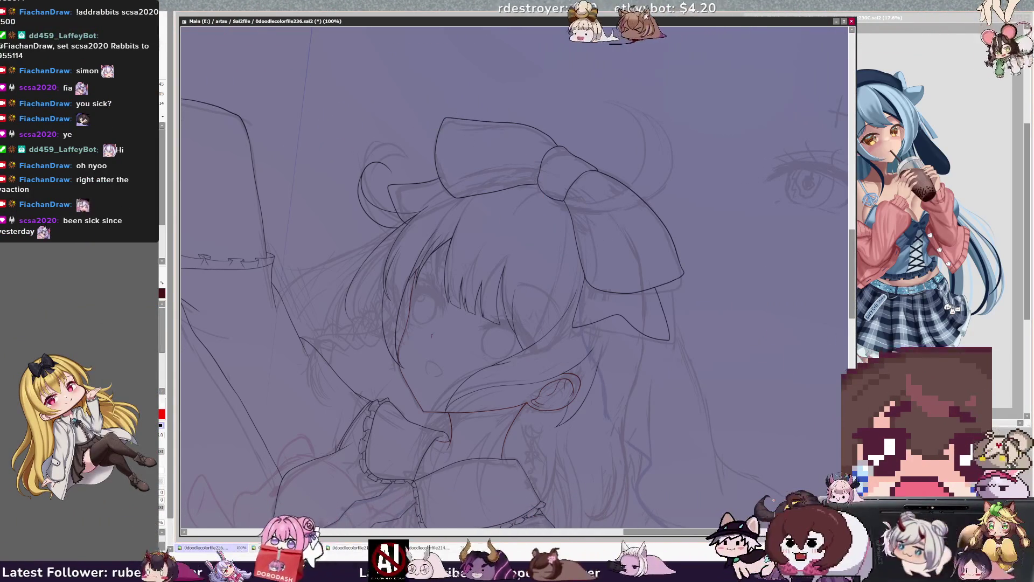
- Tilt the view slightly, zoom to 150% on the head, and undo the stray short stroke
key("Delete")
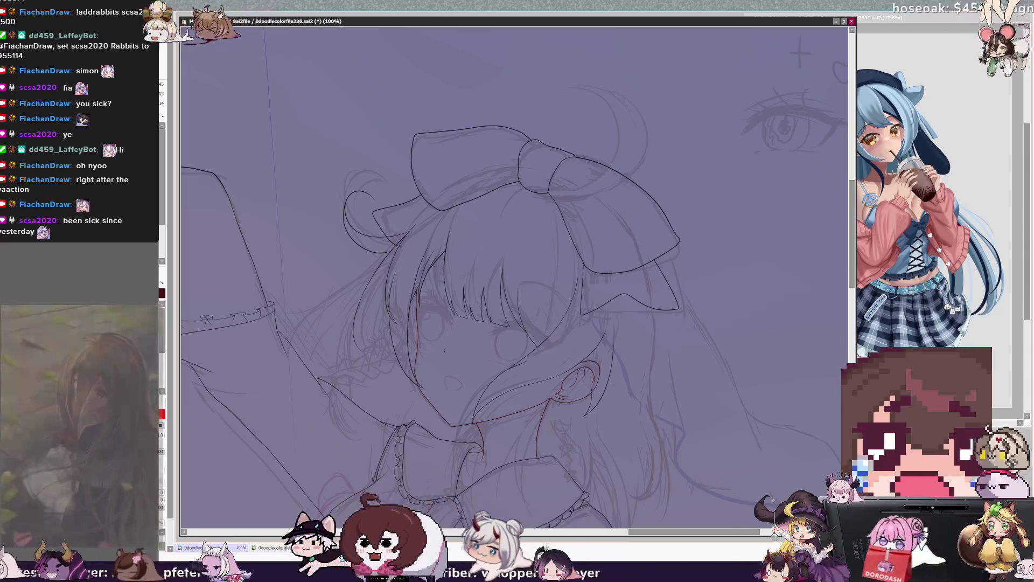
key("ctrl+plus")
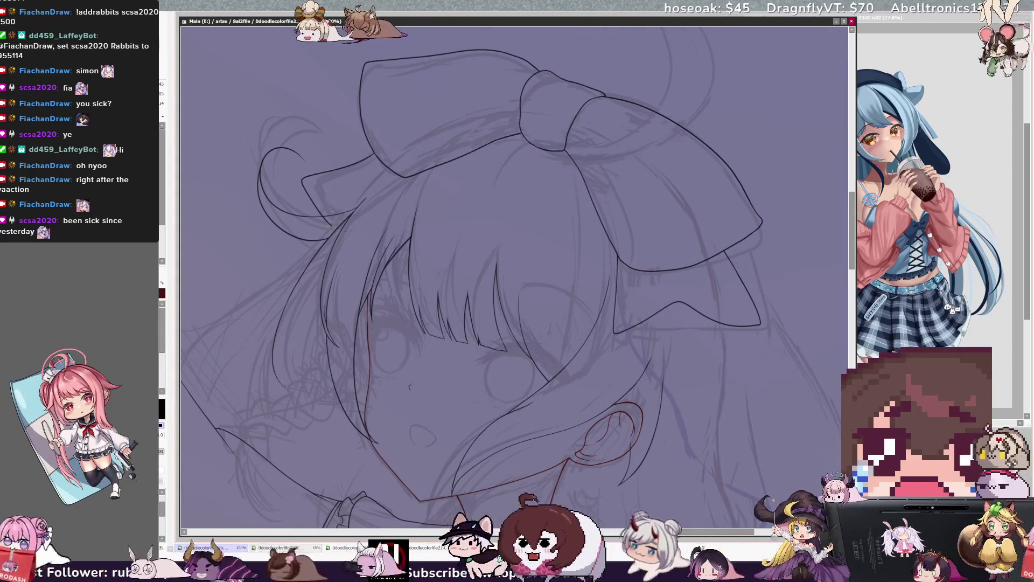
key("ctrl+z")
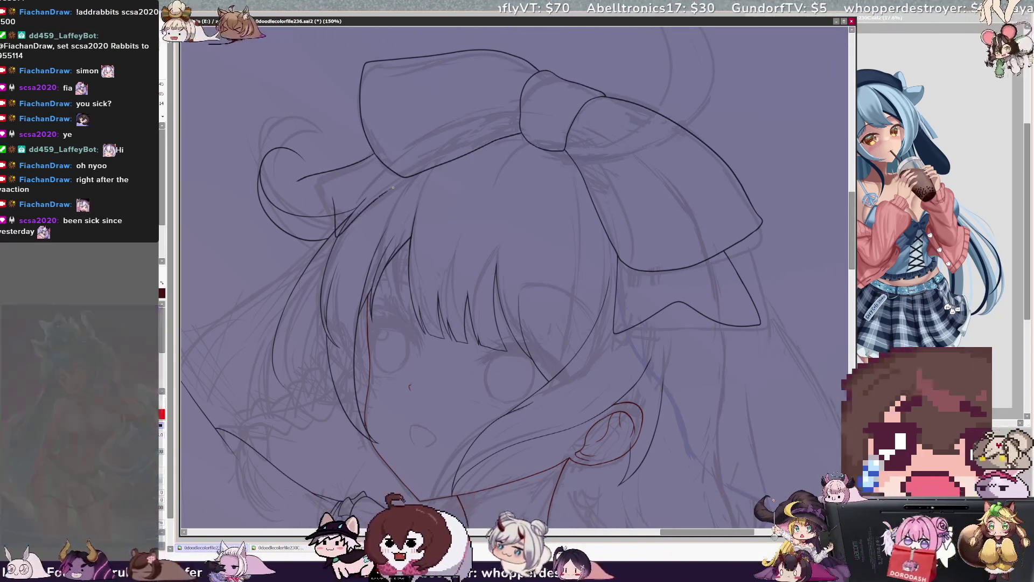
- Discard a stray short hair stroke, ink the line from the bun along the bow's left edge, and mirror the view
left_click_drag(298, 182, 334, 200)
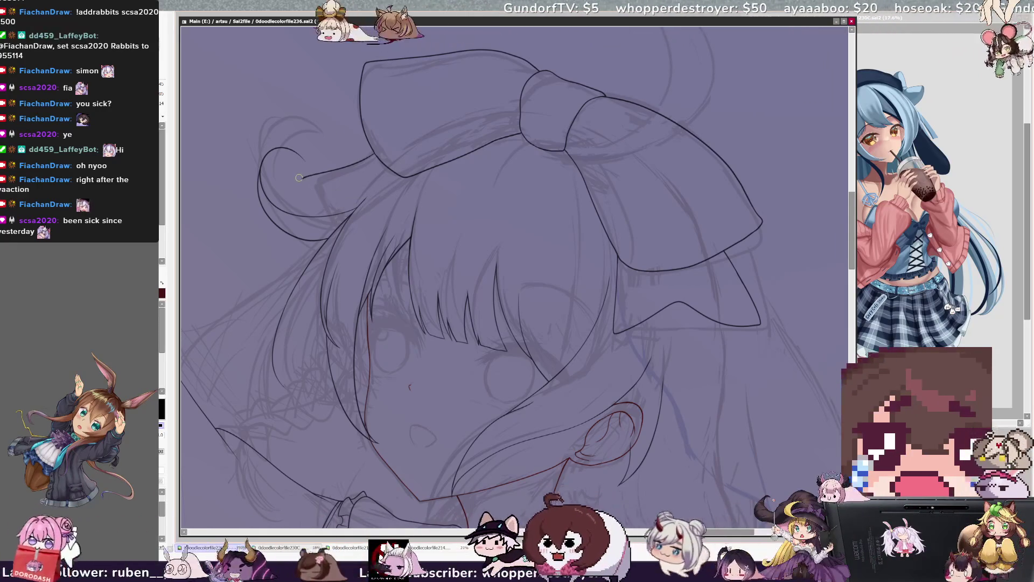
left_click_drag(300, 181, 297, 175)
key("ctrl+z")
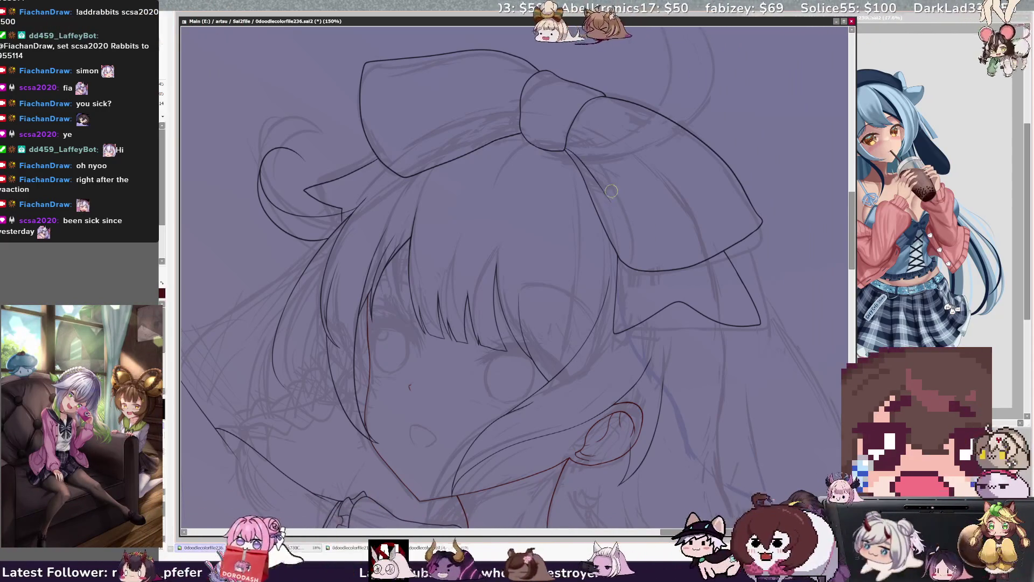
left_click_drag(618, 217, 630, 250)
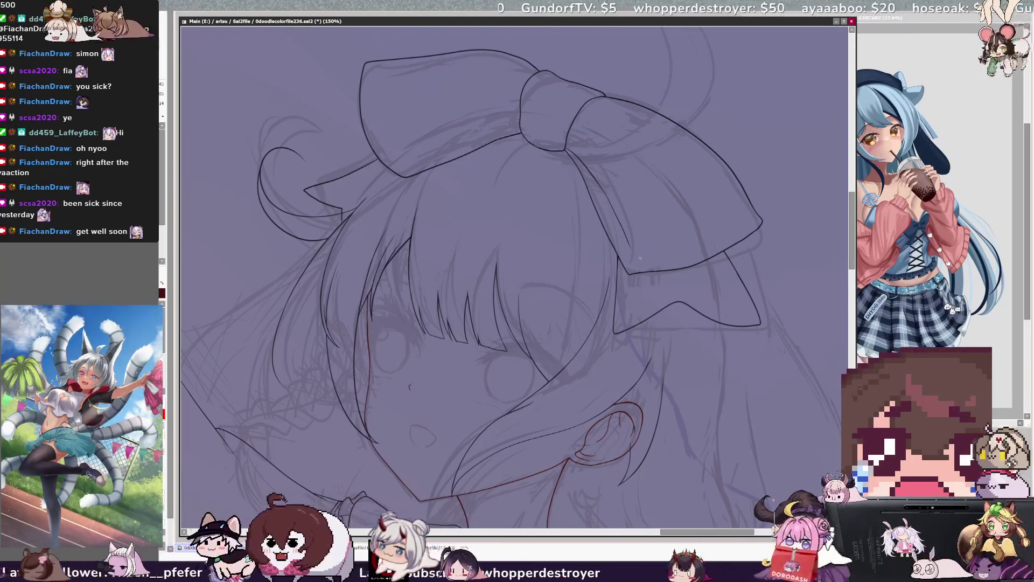
key("h")
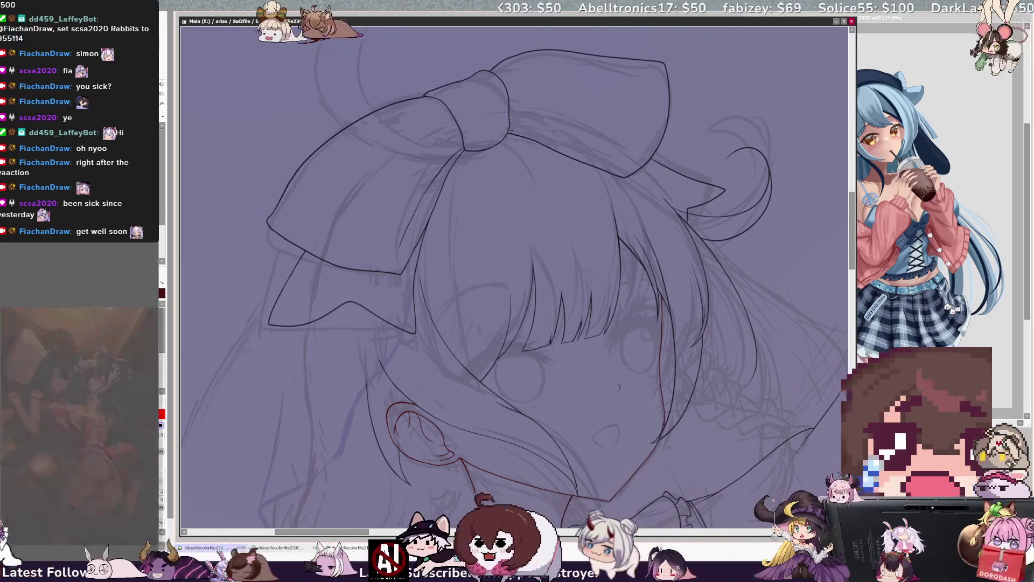
key("h")
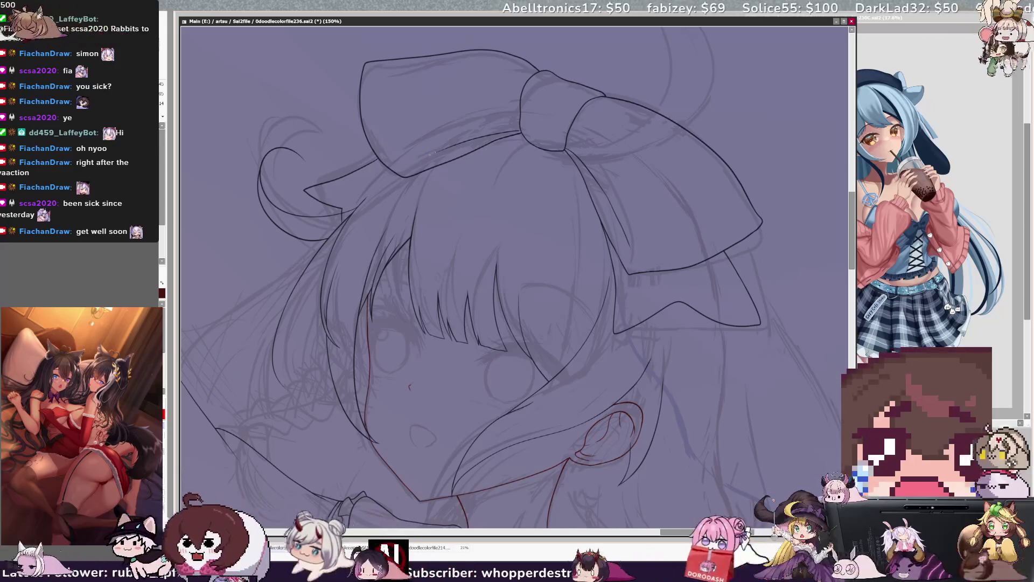
key("h")
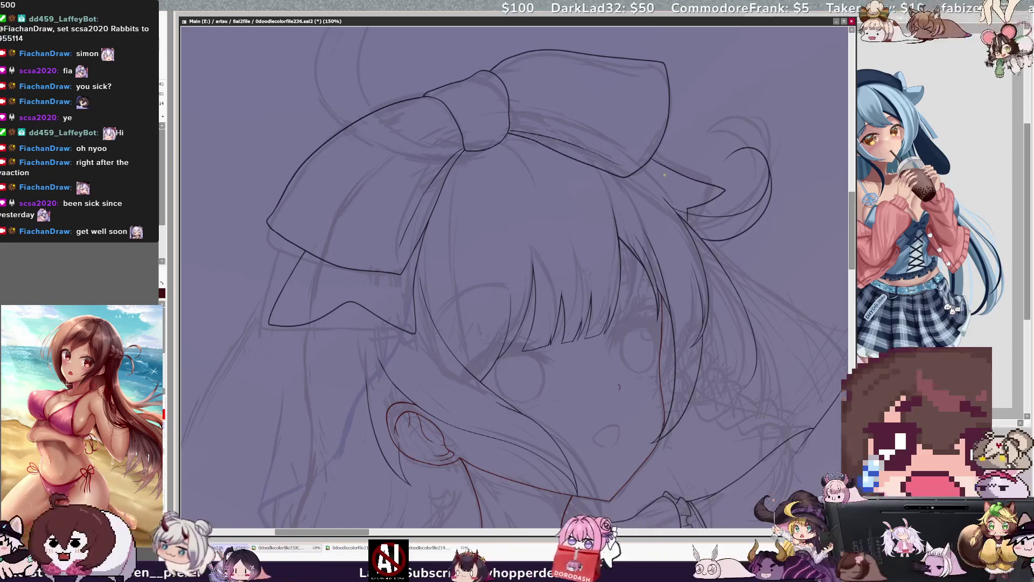
key("h")
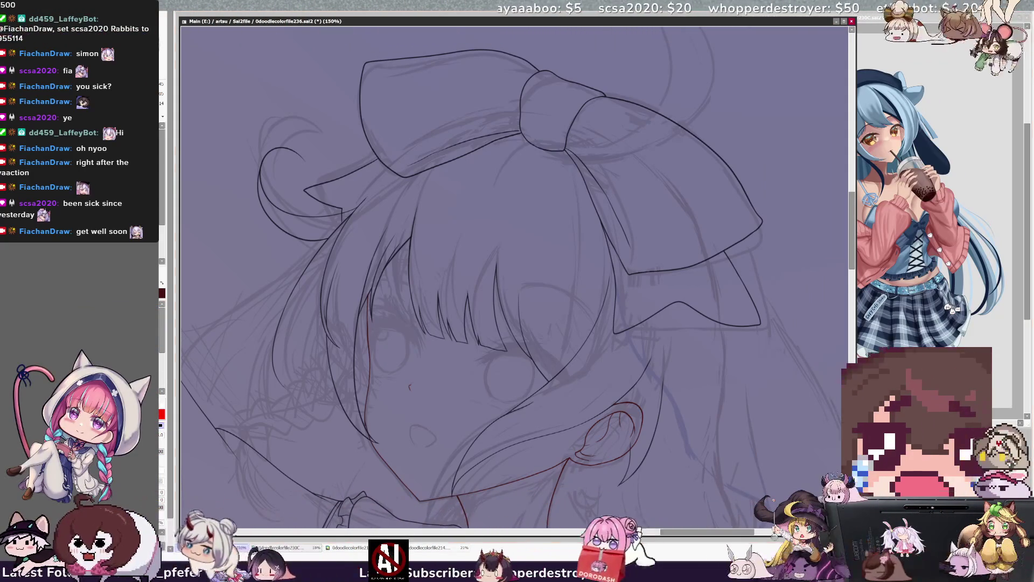
key("ctrl+minus")
scroll(515, 277, "down", 5)
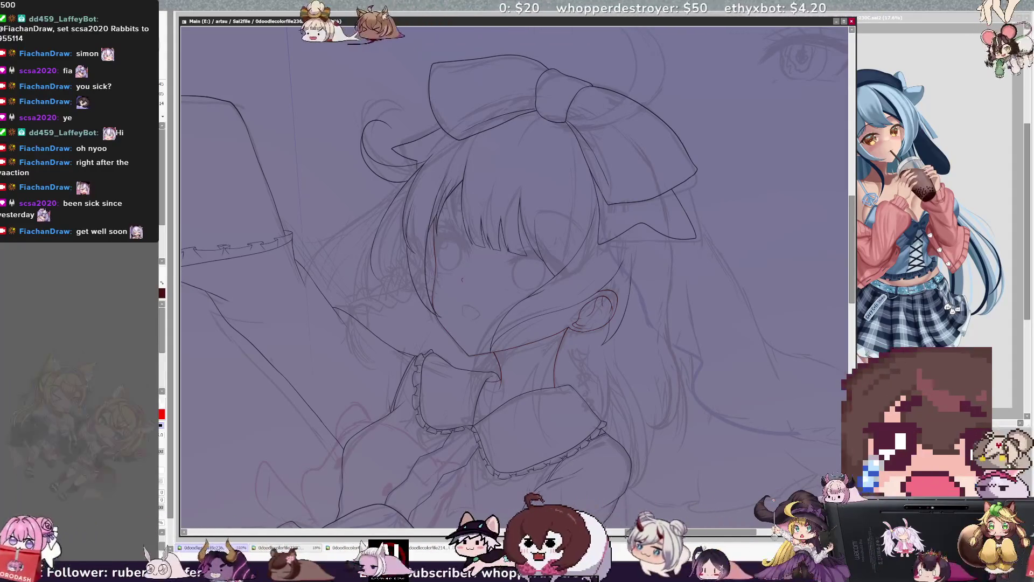
- Zoom and pan to frame the face and ear upright, then ink a hair strand beside the face
scroll(514, 278, "up", 3)
key("Delete")
key("Delete")
key("Delete")
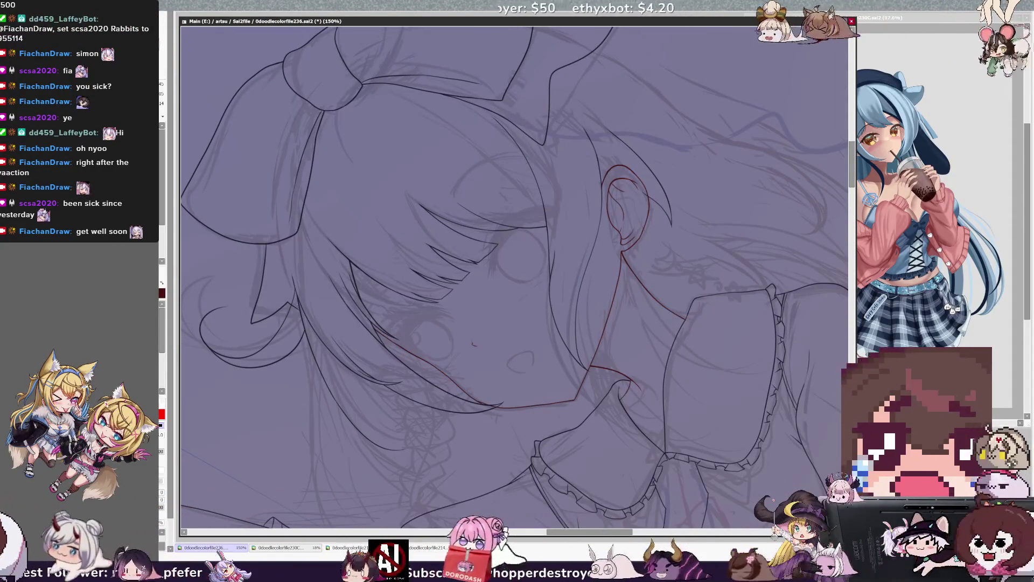
mouse_move(514, 278)
left_mouse_down()
mouse_move(544, 318)
mouse_move(633, 323)
left_mouse_up()
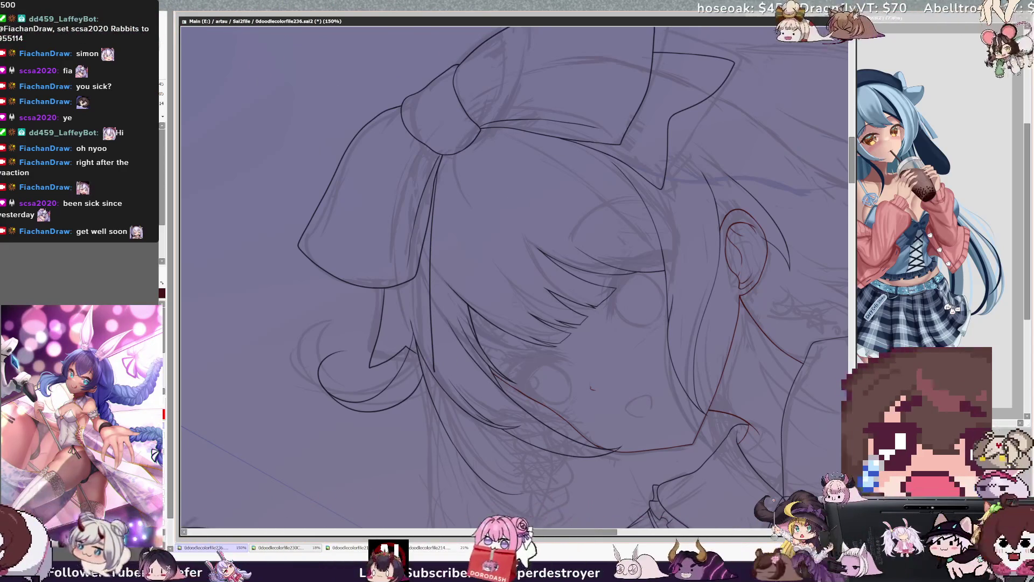
key("Home")
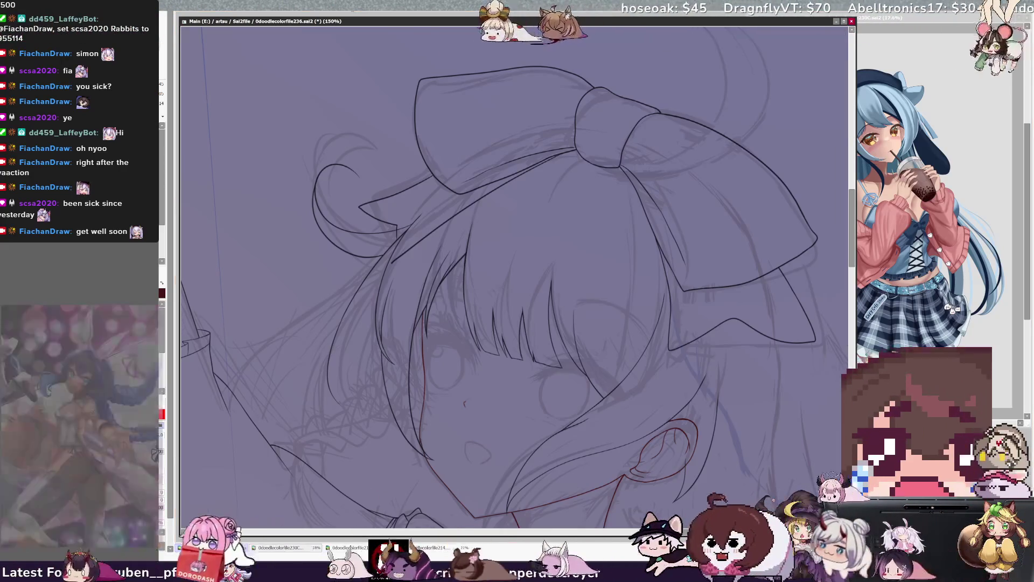
left_click_drag(466, 255, 420, 344)
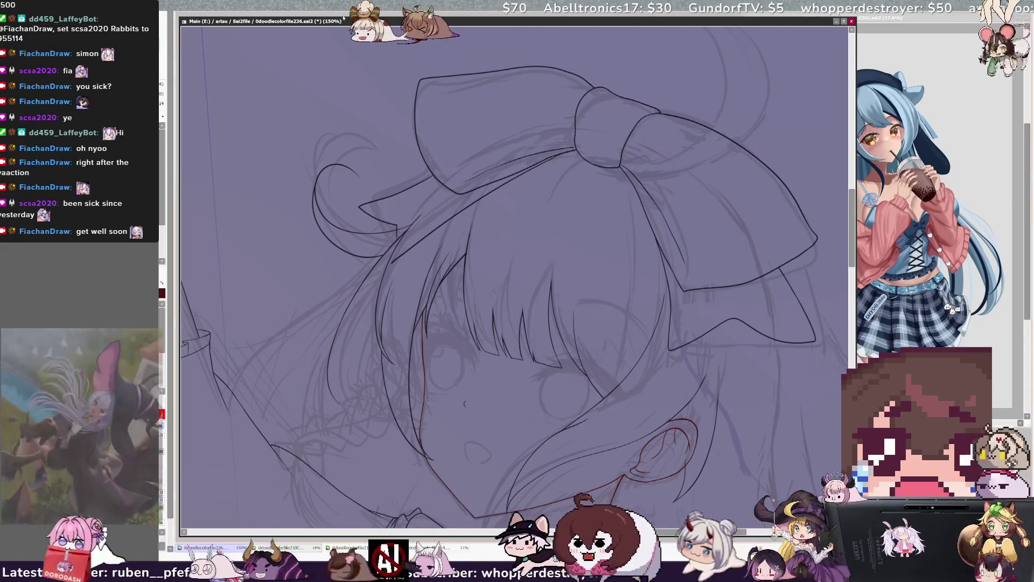
- Ink a long hair line down the side and a short curved strand, switching the colour to red
key("Delete")
key("Delete")
key("Delete")
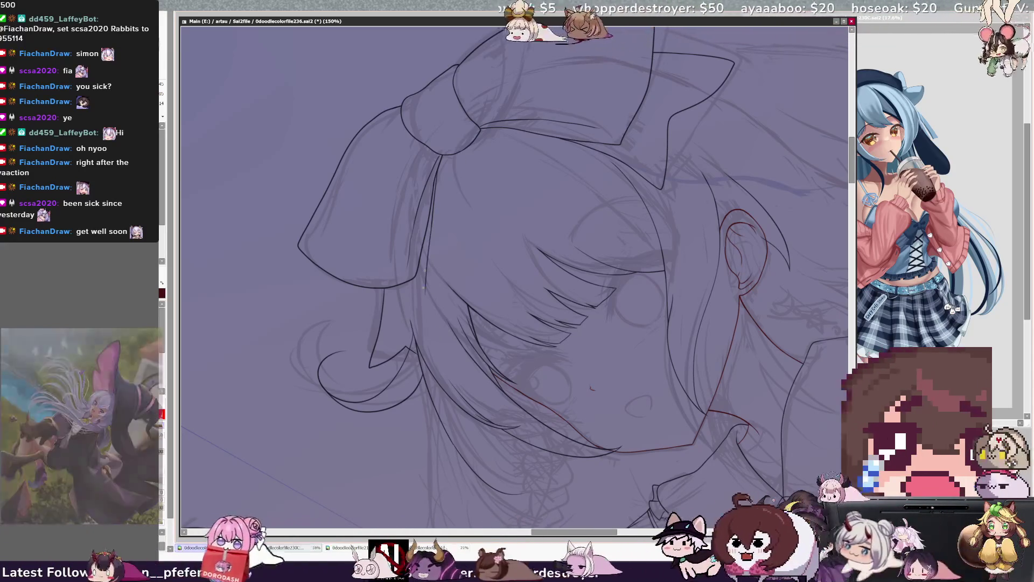
left_click_drag(430, 221, 424, 373)
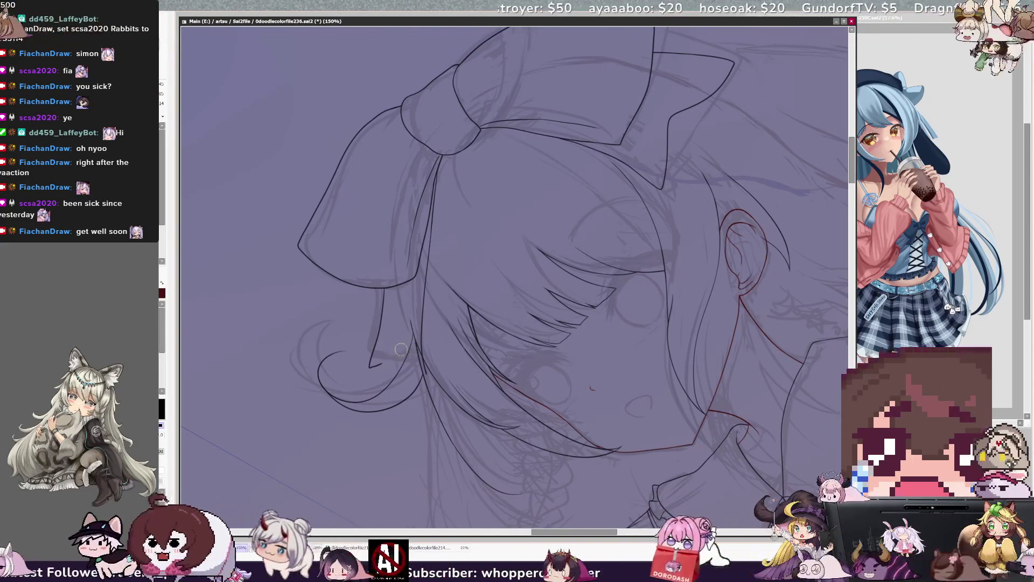
key("x")
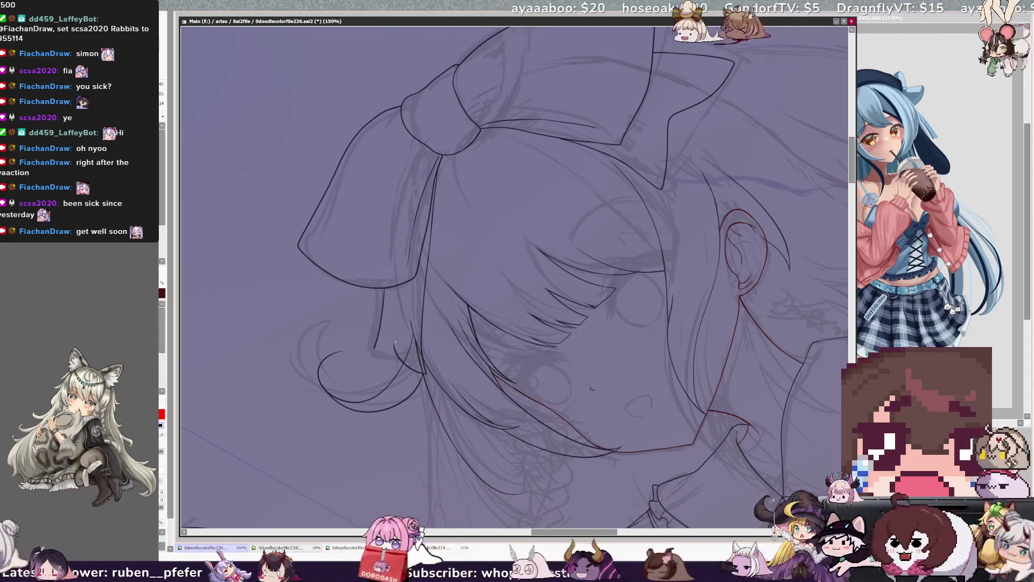
key("x")
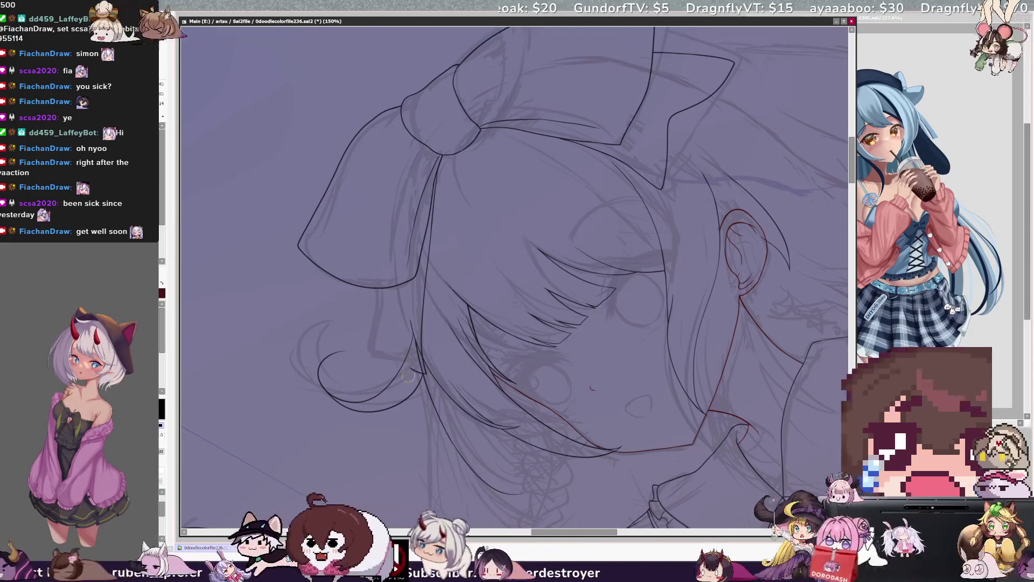
key("x")
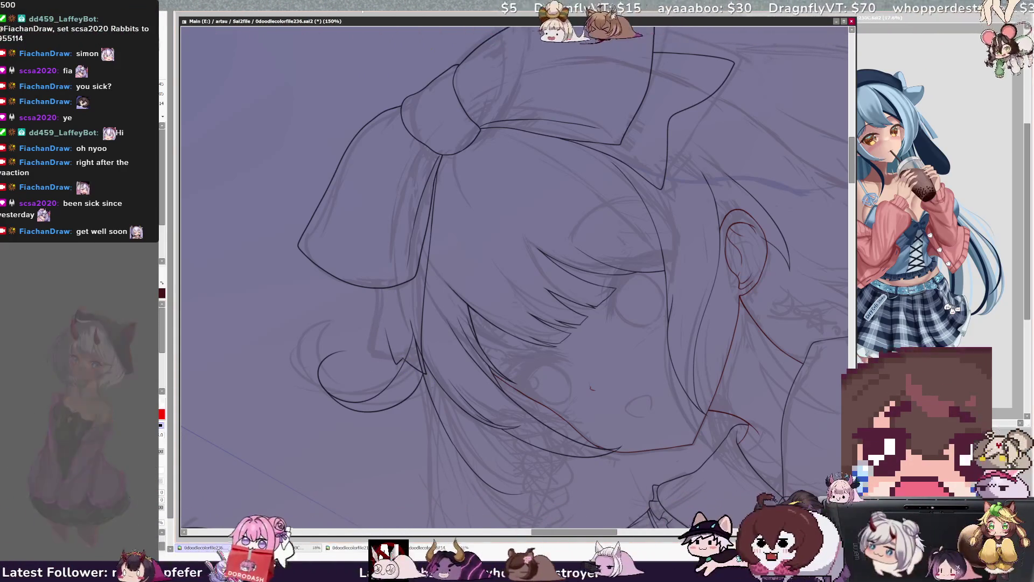
key("Home")
left_click_drag(386, 237, 394, 207)
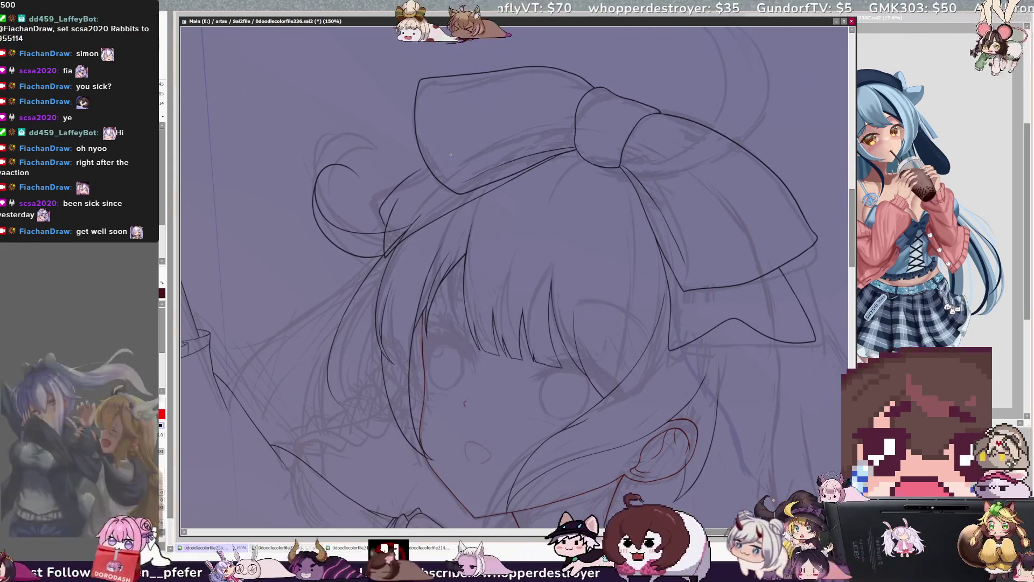
- Replace the last stroke with a new hair strand line, pick the line's layer, and zoom out level
key("ctrl+z")
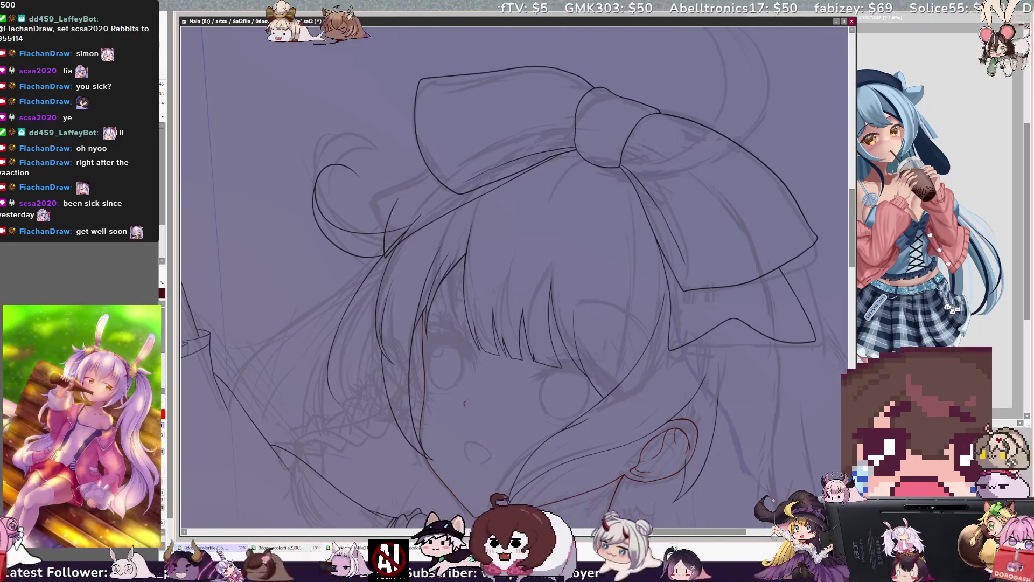
left_click_drag(427, 165, 371, 209)
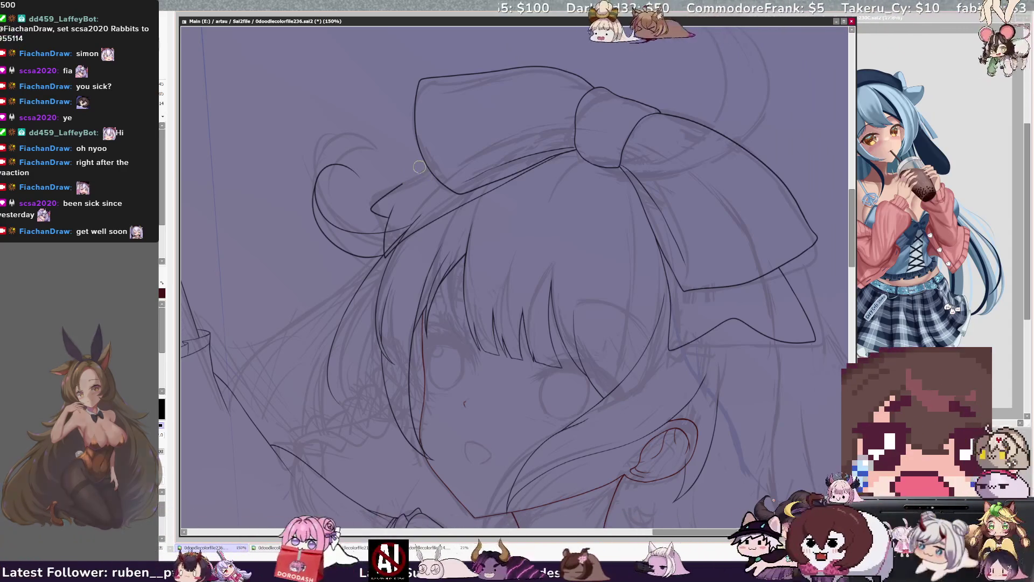
key("Delete")
key("Delete")
key("Delete")
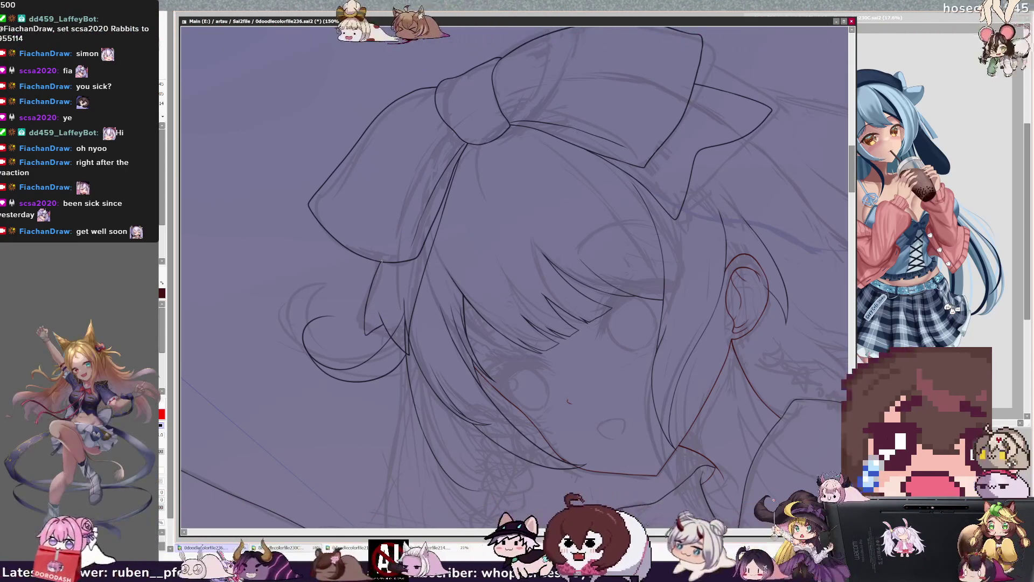
left_click(385, 267, "ctrl+shift")
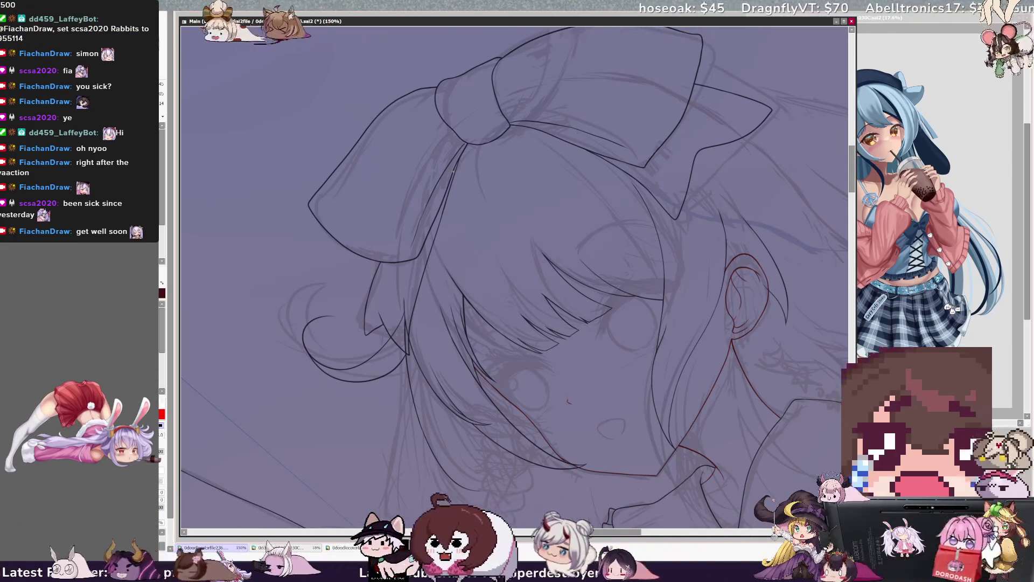
key("ctrl+minus")
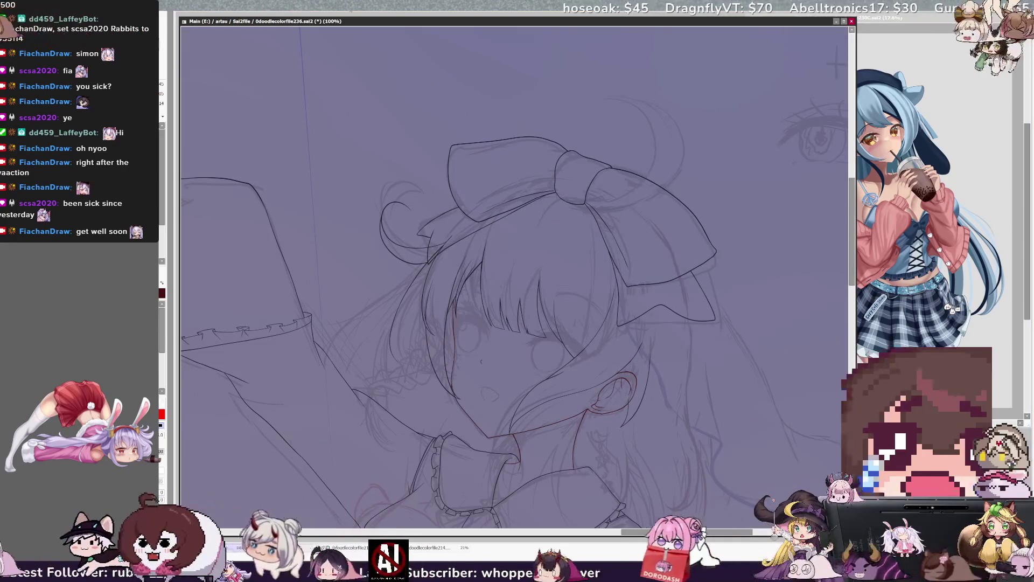
- Ink and darken the left hair edge line, mirroring the view to check it
key("h")
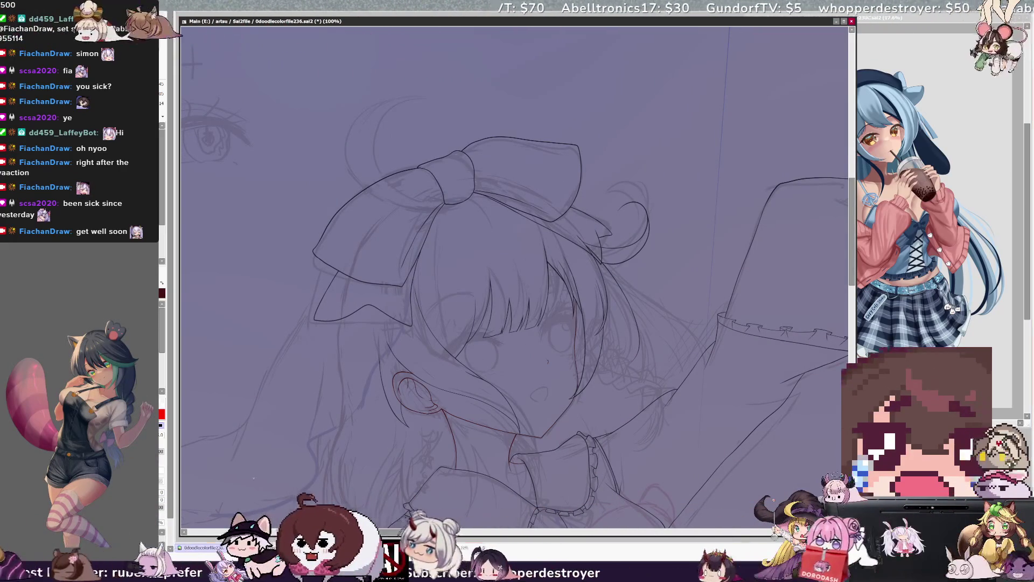
scroll(515, 258, "down", 3)
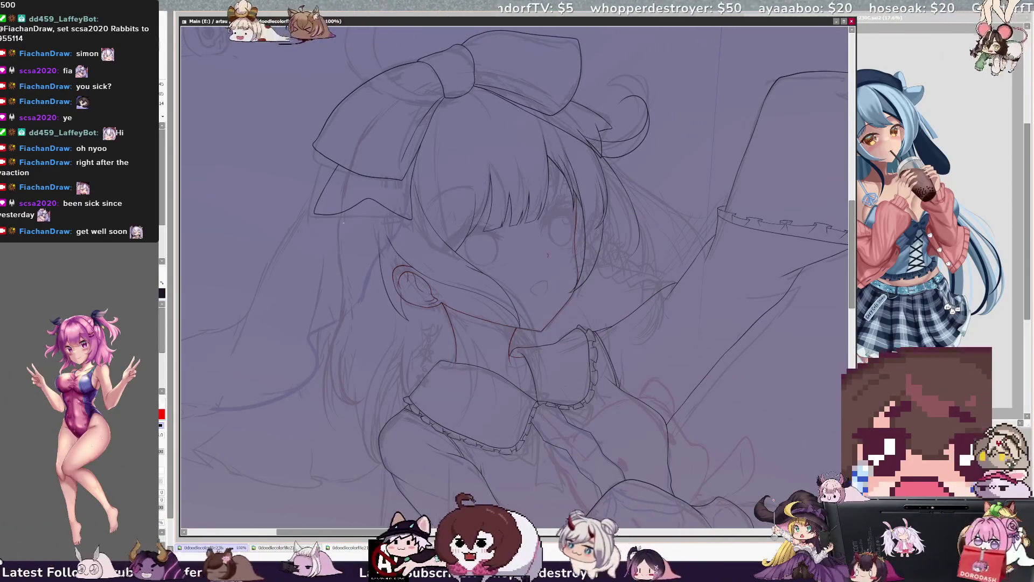
left_click_drag(345, 224, 345, 394)
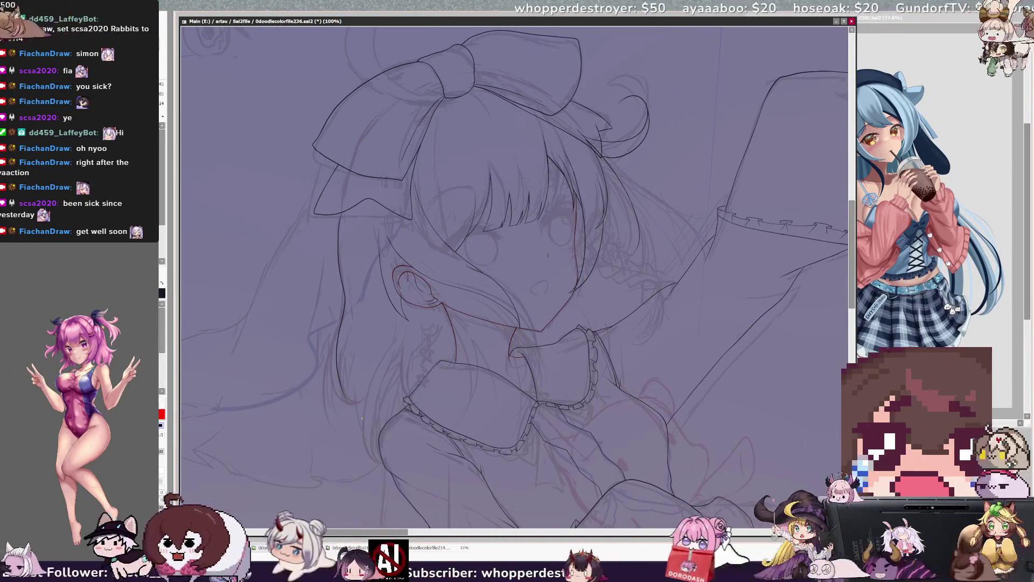
key("h")
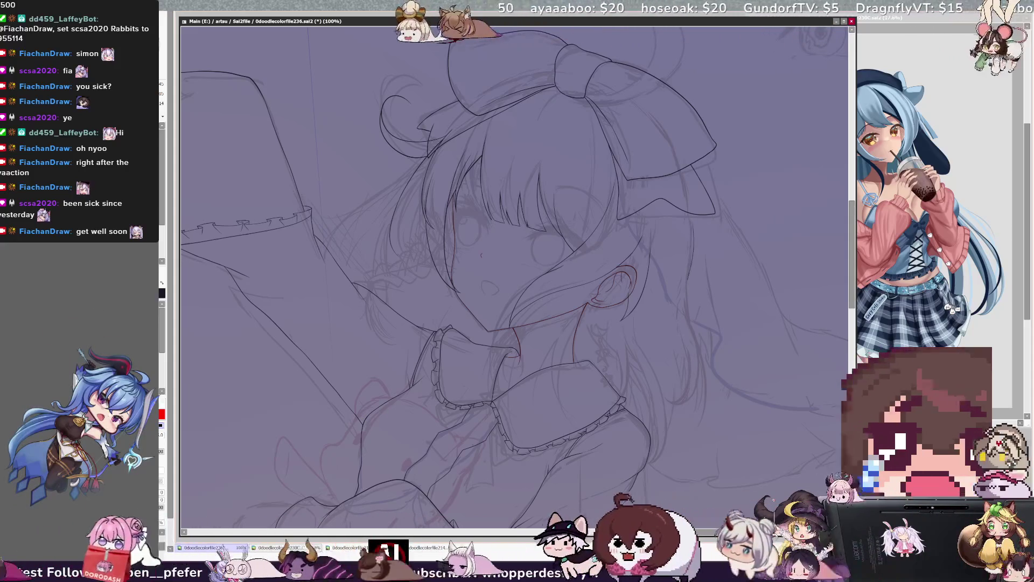
key("h")
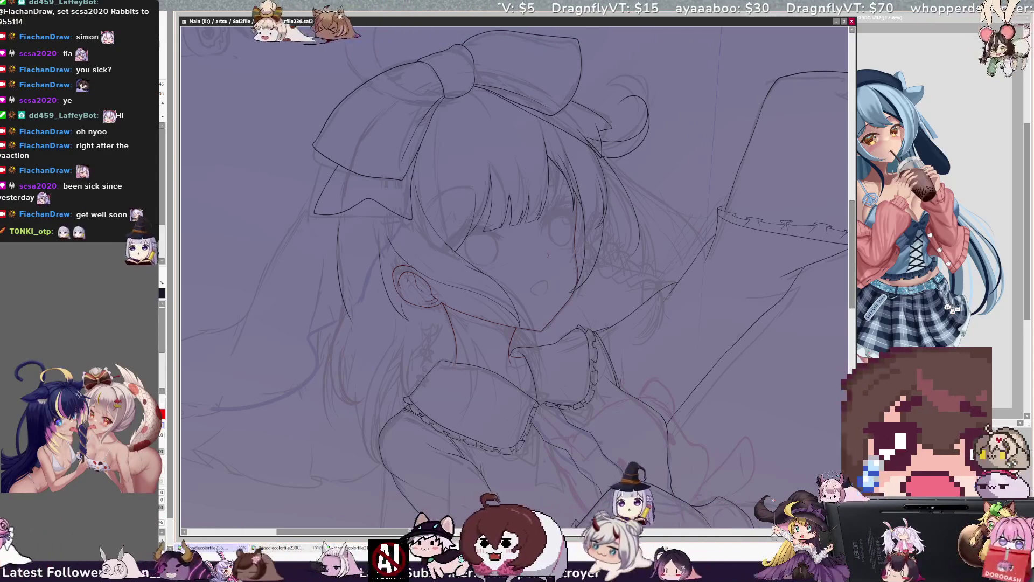
left_click_drag(338, 324, 352, 402)
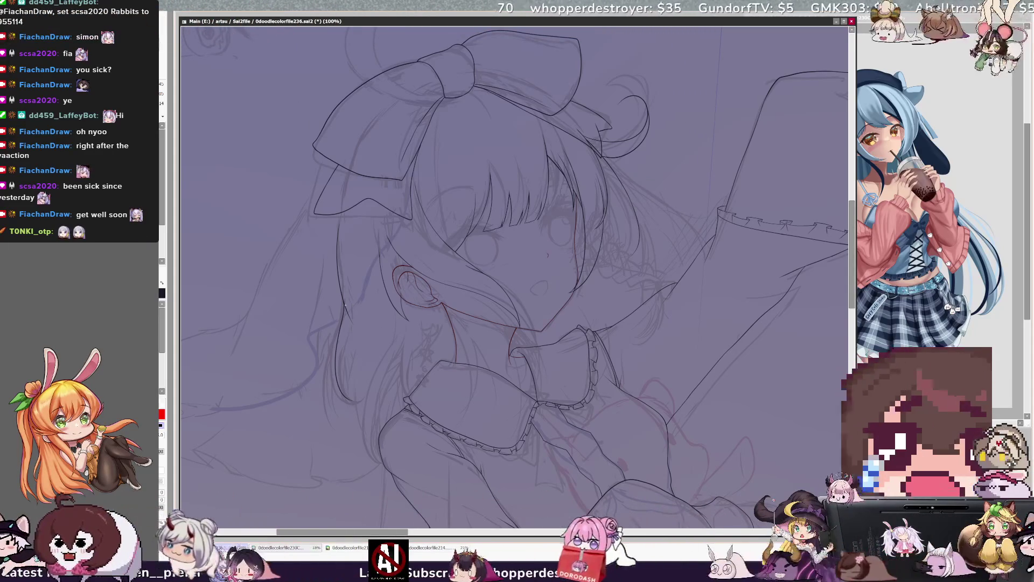
- Switch the colour to red, mirror the view back and forth, and zoom in close on the face
key("h")
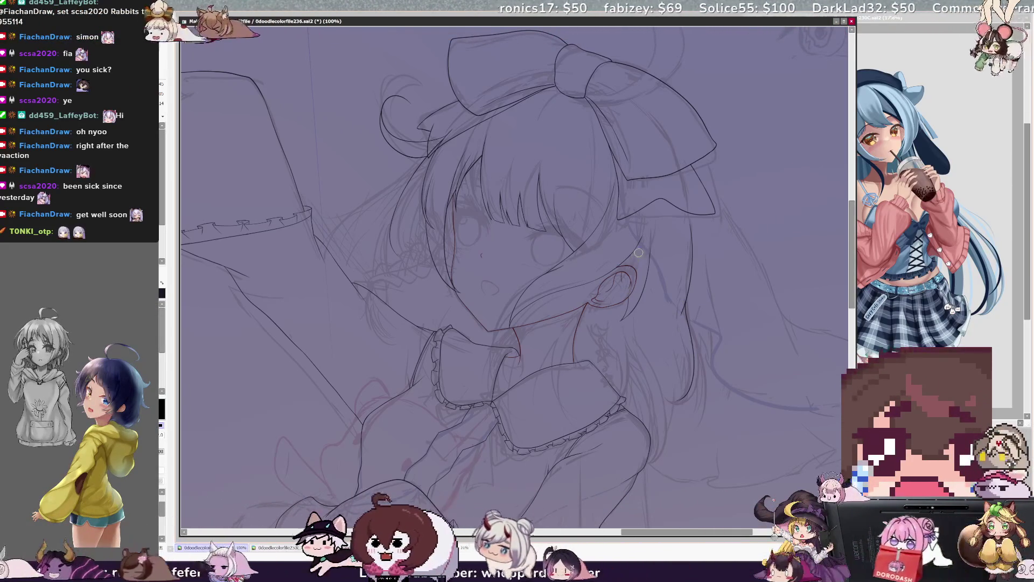
key("x")
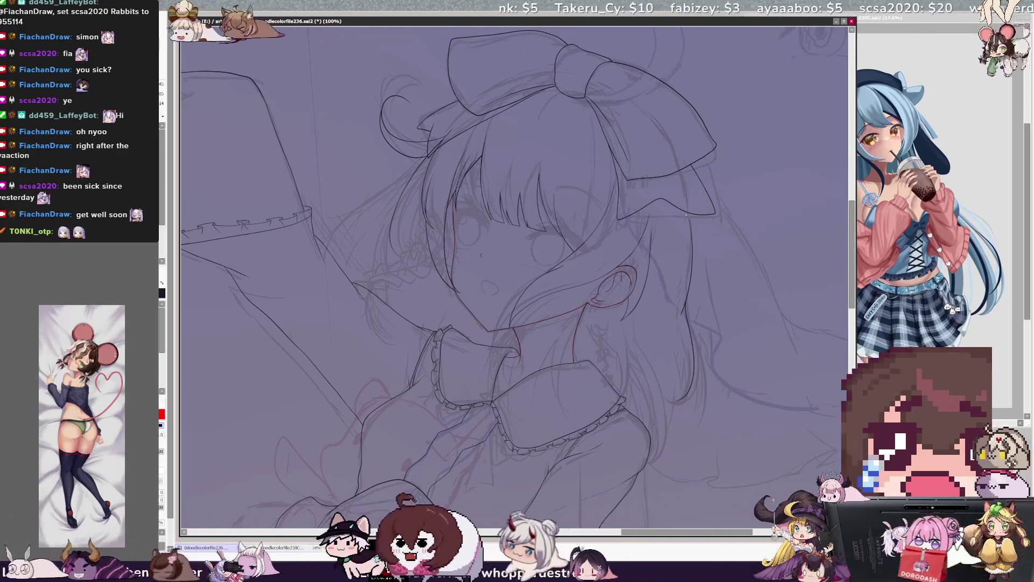
key("h")
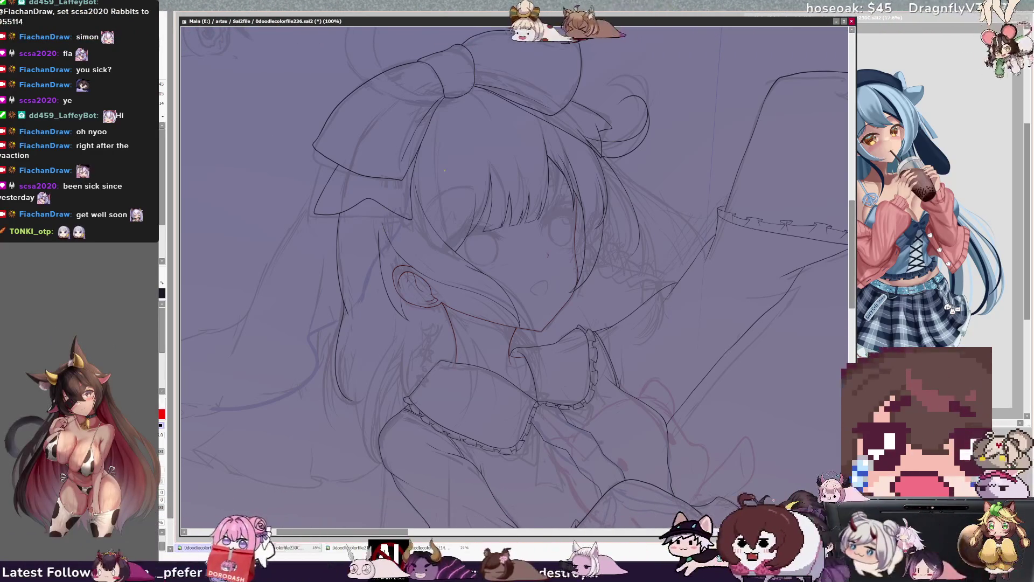
key("h")
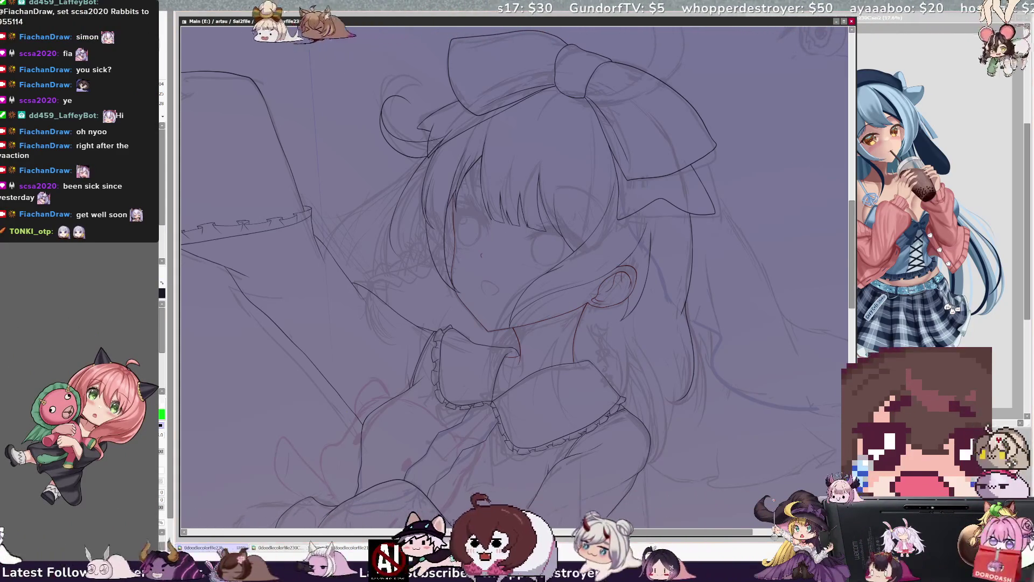
key("ctrl+plus")
key("ctrl+plus")
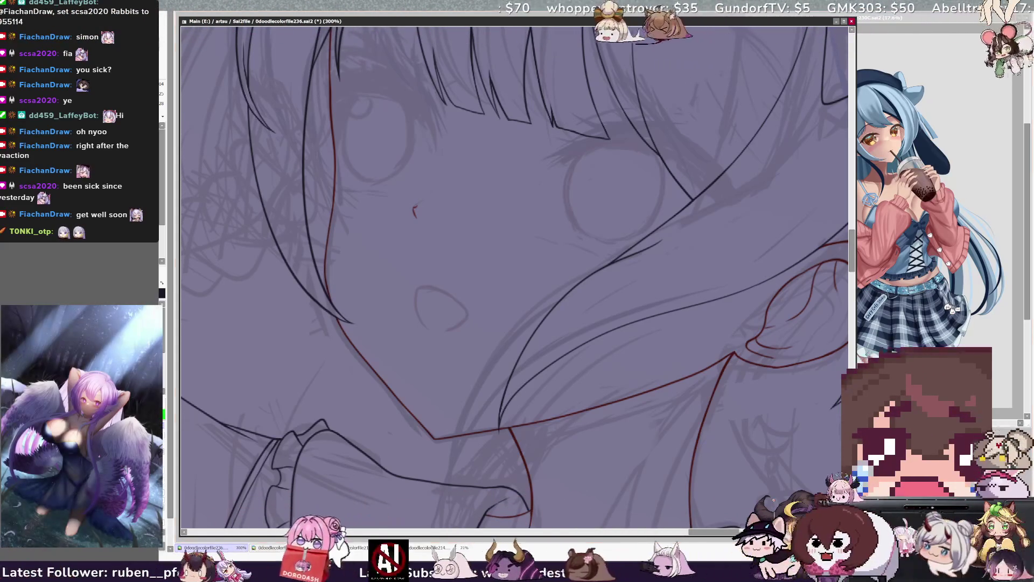
- Zoom out to 75% to see the whole figure and swap the ink colour to red
key("ctrl+minus")
key("ctrl+minus")
key("ctrl+minus")
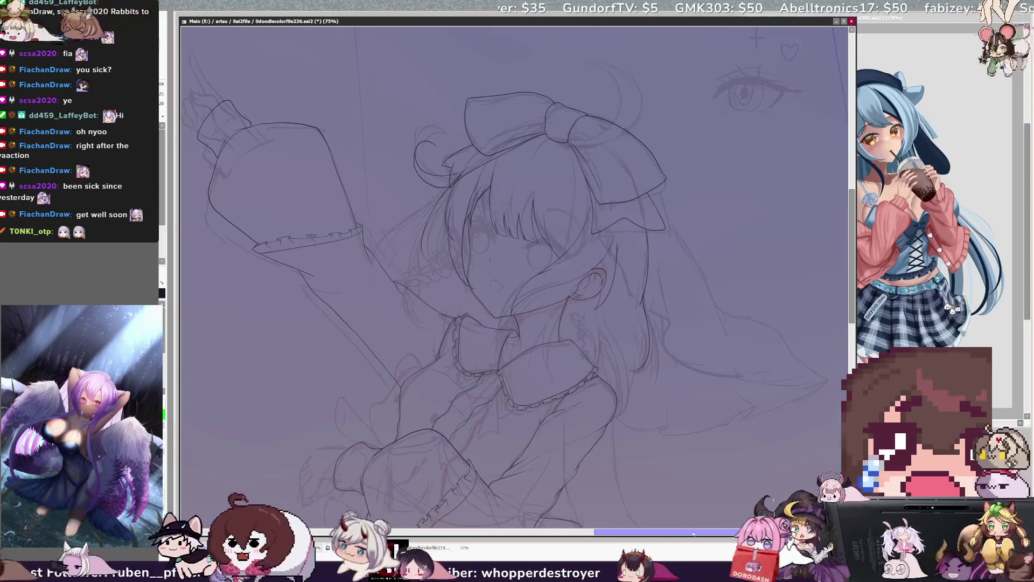
left_click_drag(693, 533, 630, 533)
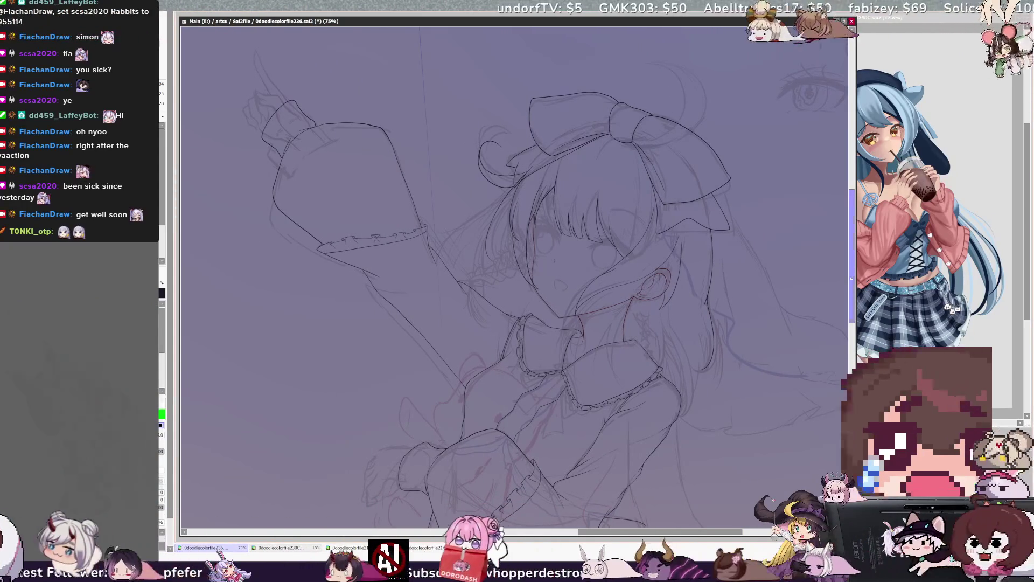
left_click_drag(854, 281, 852, 282)
key("x")
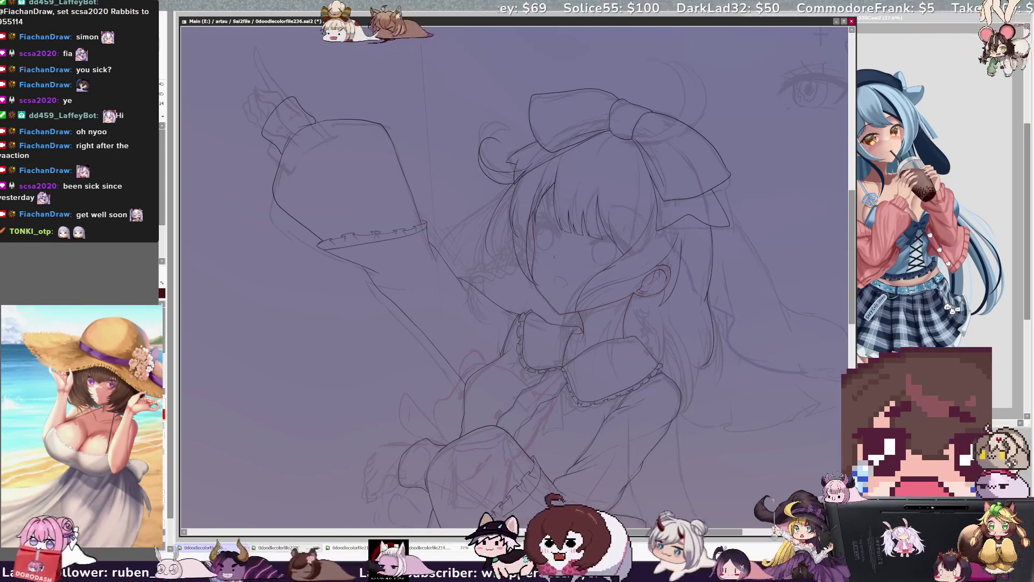
left_click_drag(665, 534, 667, 532)
mouse_move(852, 304)
left_mouse_down()
mouse_move(850, 377)
mouse_move(850, 323)
mouse_move(850, 372)
mouse_move(848, 345)
left_mouse_up()
left_click_drag(690, 532, 703, 540)
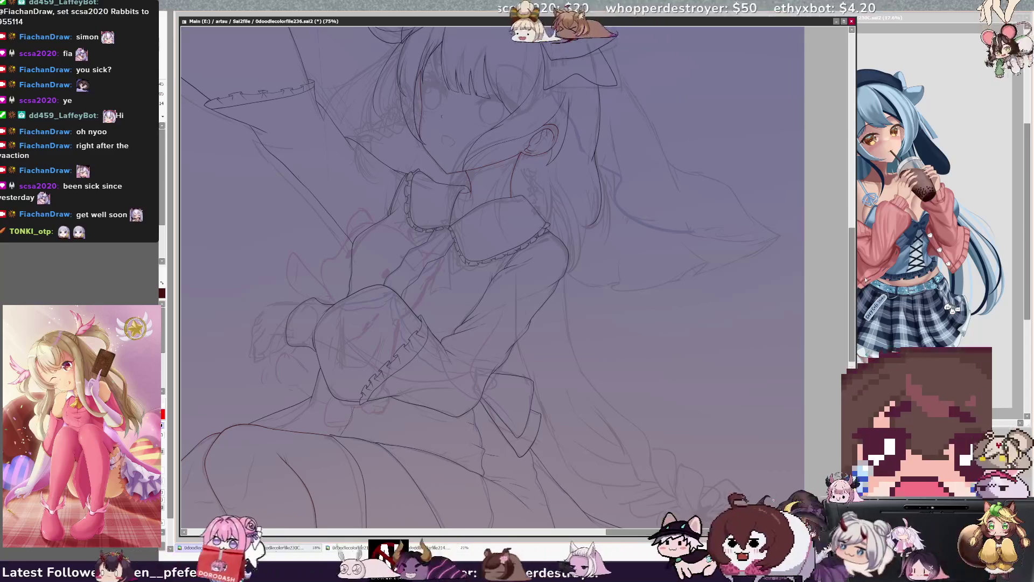
left_click_drag(852, 292, 852, 299)
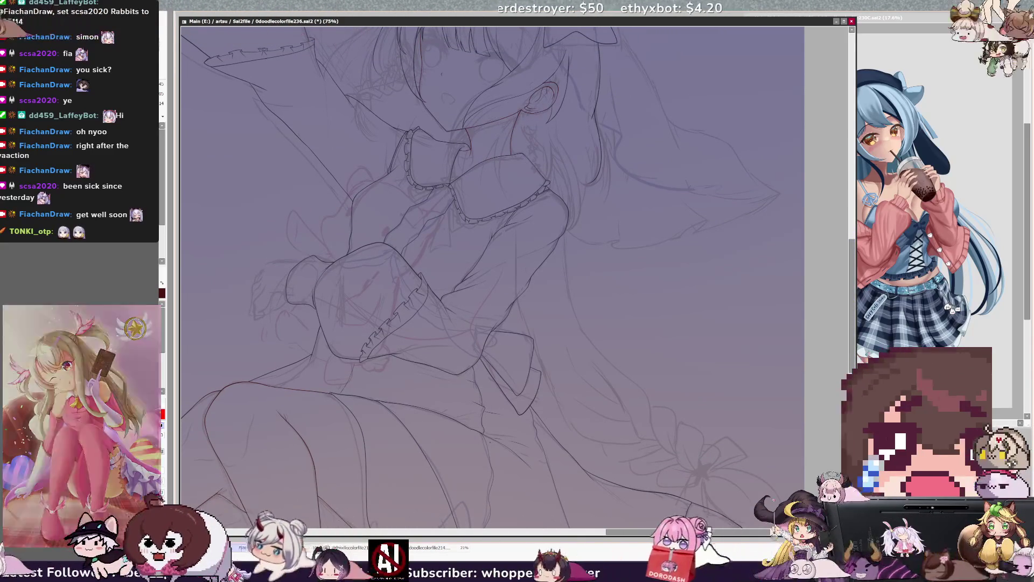
- Ink a short line beside the lower sleeve and a long curving hair line down the figure
left_click_drag(530, 364, 557, 405)
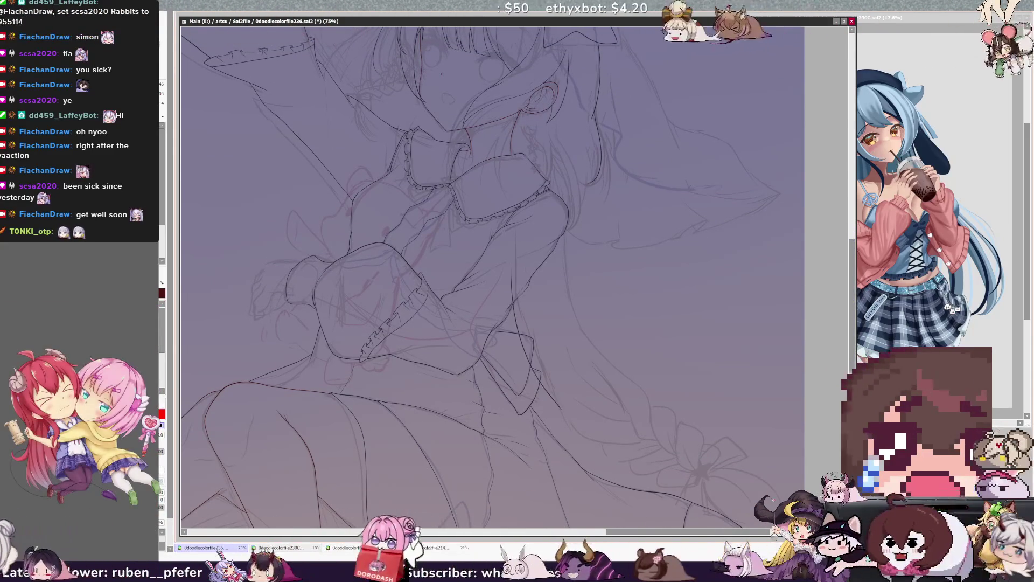
mouse_move(566, 243)
left_mouse_down()
mouse_move(584, 332)
mouse_move(621, 381)
left_mouse_up()
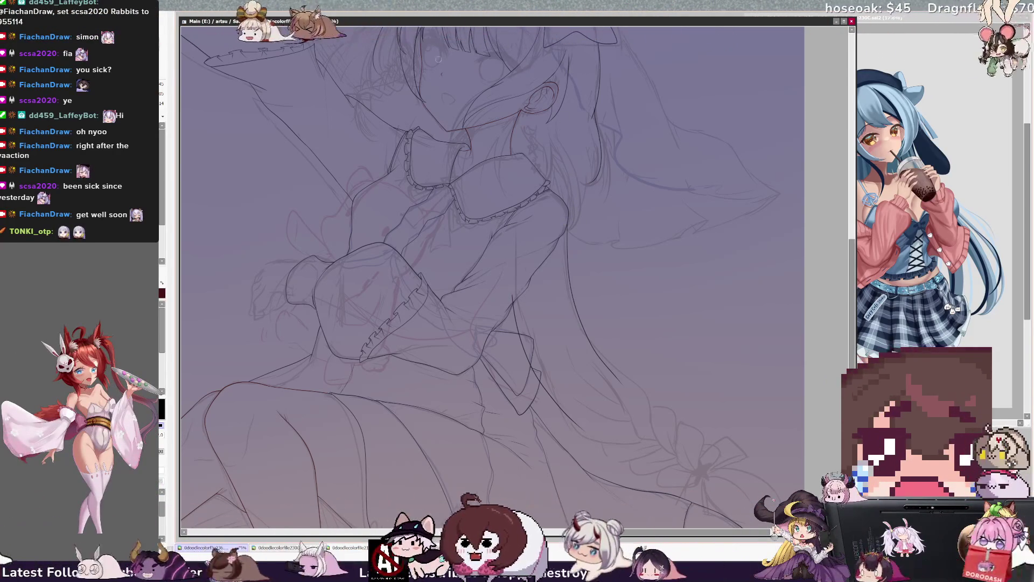
key("ctrl+plus")
left_click_drag(514, 277, 417, 170)
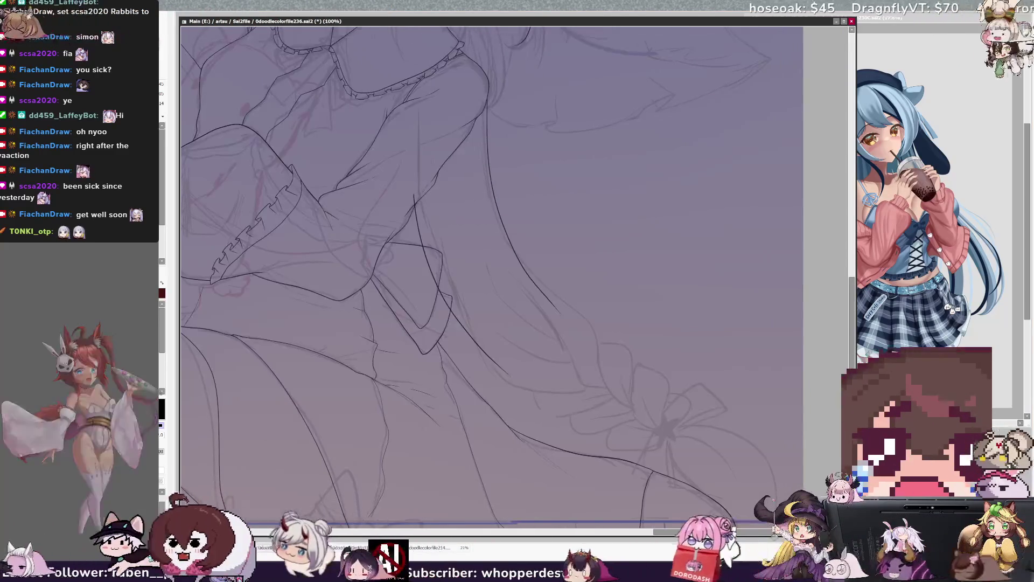
- On a slightly tilted canvas, ink the curving hair strand toward the braid, redrawing its stray end, then mirror-check it
scroll(845, 308, "up", 2)
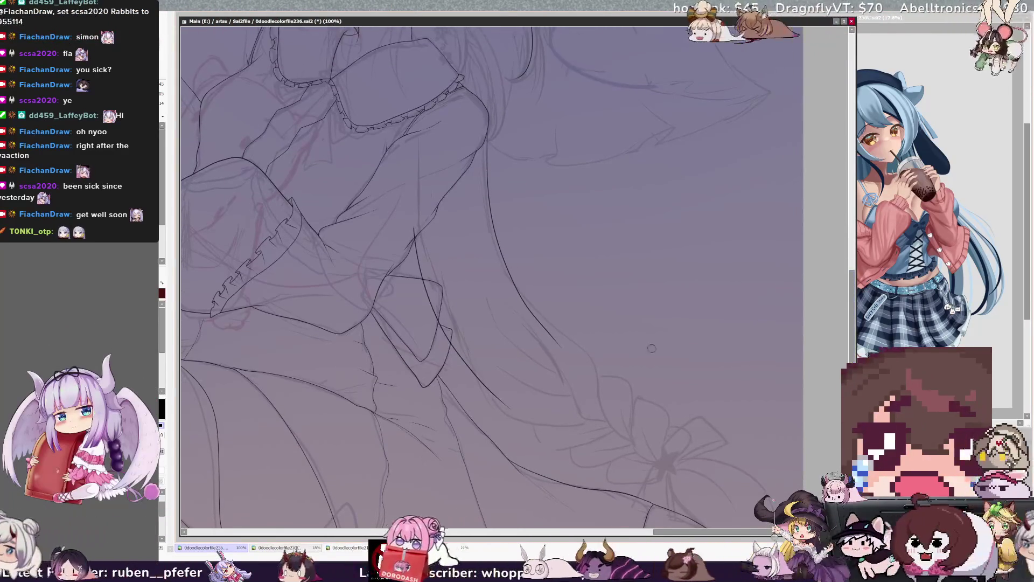
key("End")
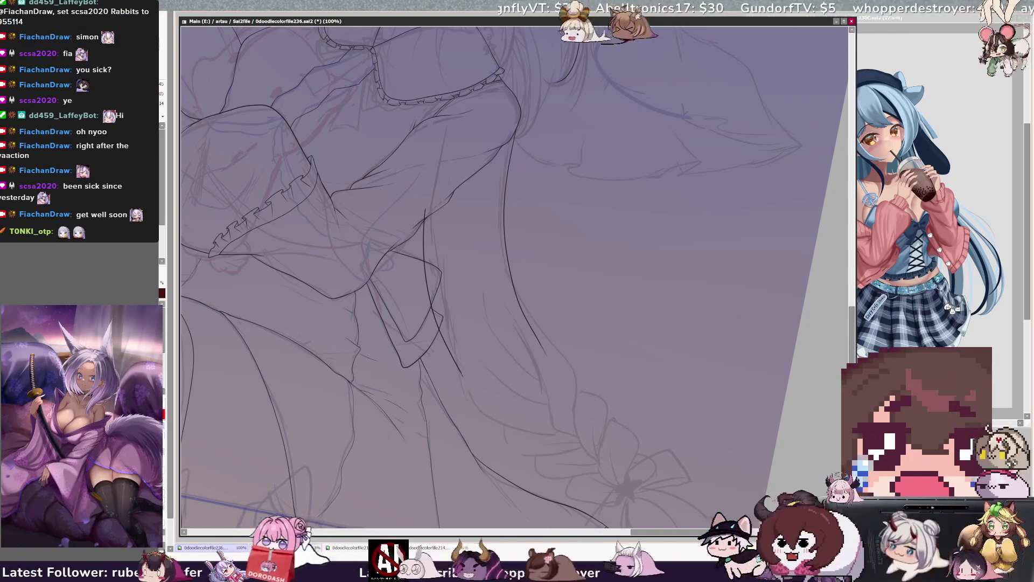
left_click_drag(480, 353, 553, 408)
key("ctrl+z")
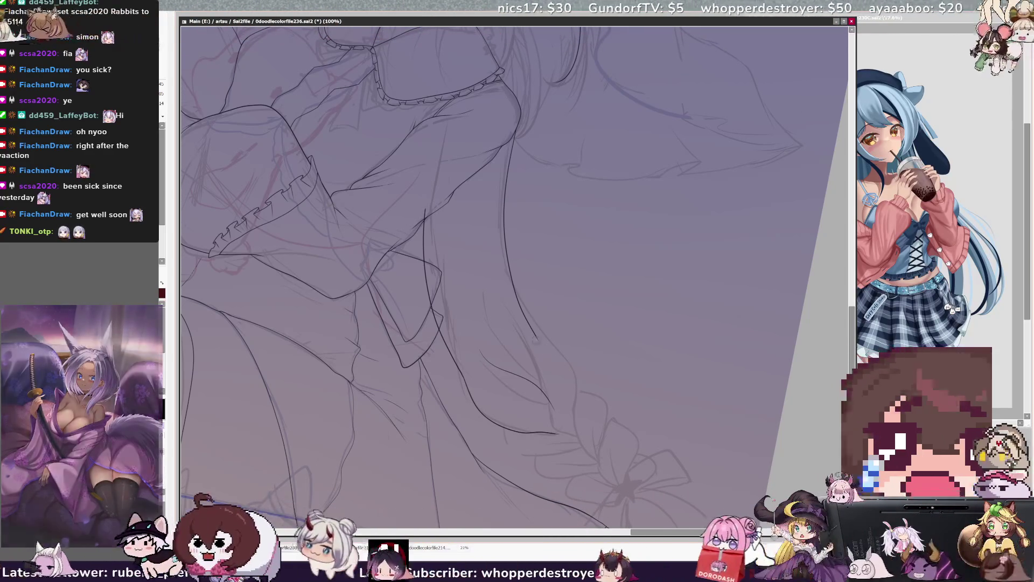
mouse_move(530, 325)
left_mouse_down()
mouse_move(565, 372)
mouse_move(581, 442)
left_mouse_up()
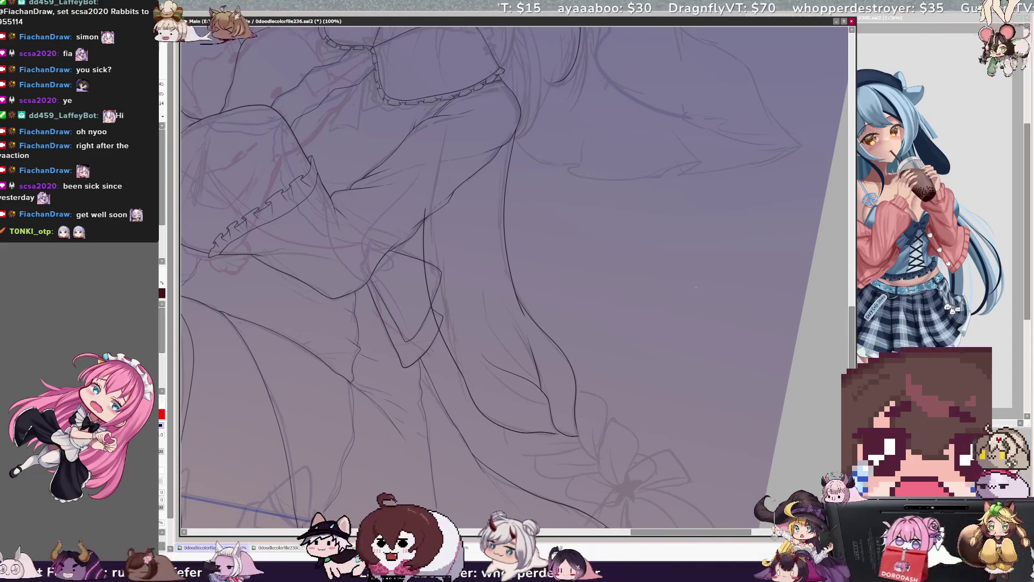
key("h")
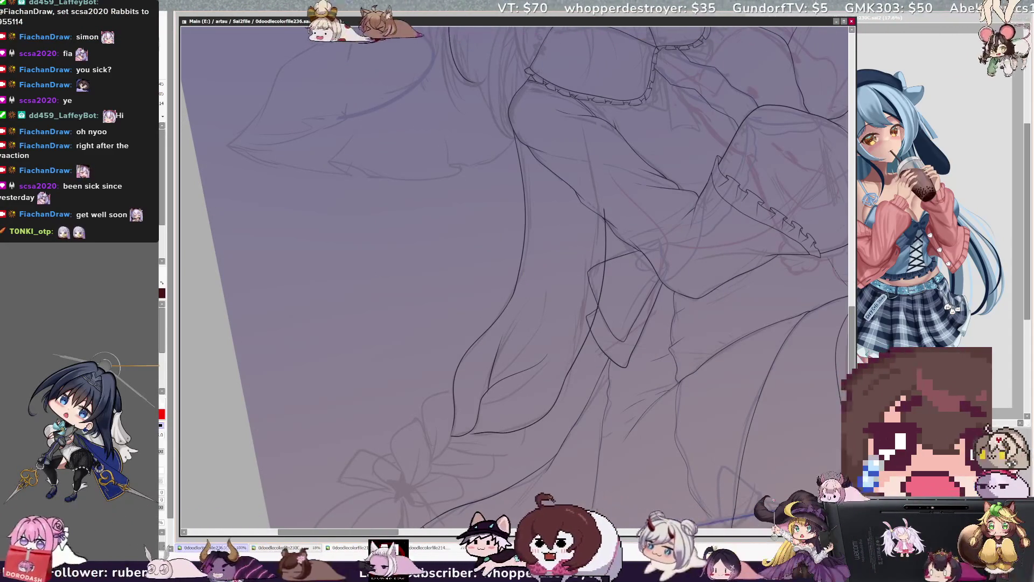
- Extend the hair line further down and attempt the braid's top loop, undoing the failed stroke
key("h")
scroll(516, 269, "down", 3)
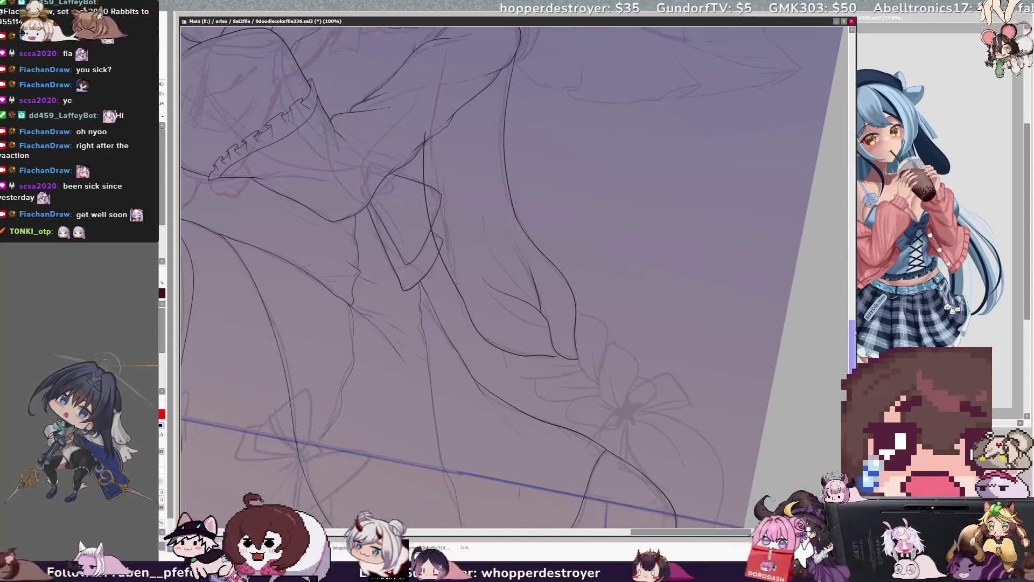
scroll(512, 269, "right", 2)
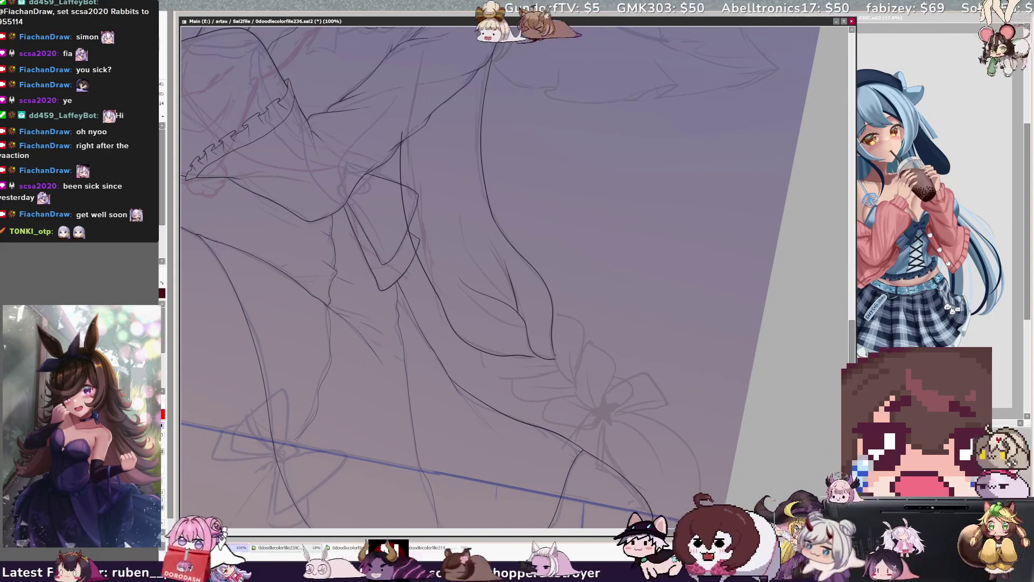
left_click_drag(553, 358, 573, 384)
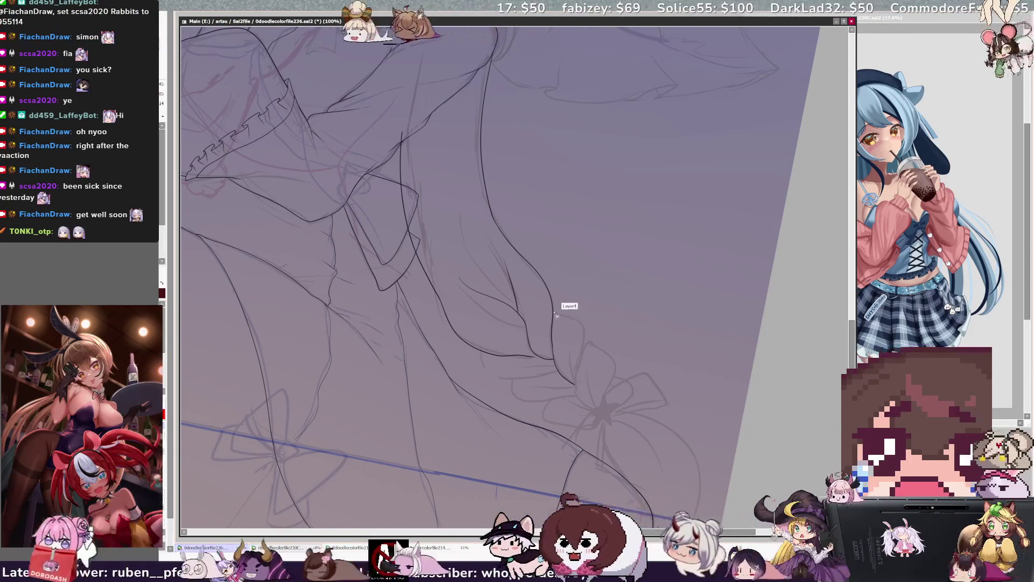
left_click_drag(556, 311, 574, 381)
key("ctrl+z")
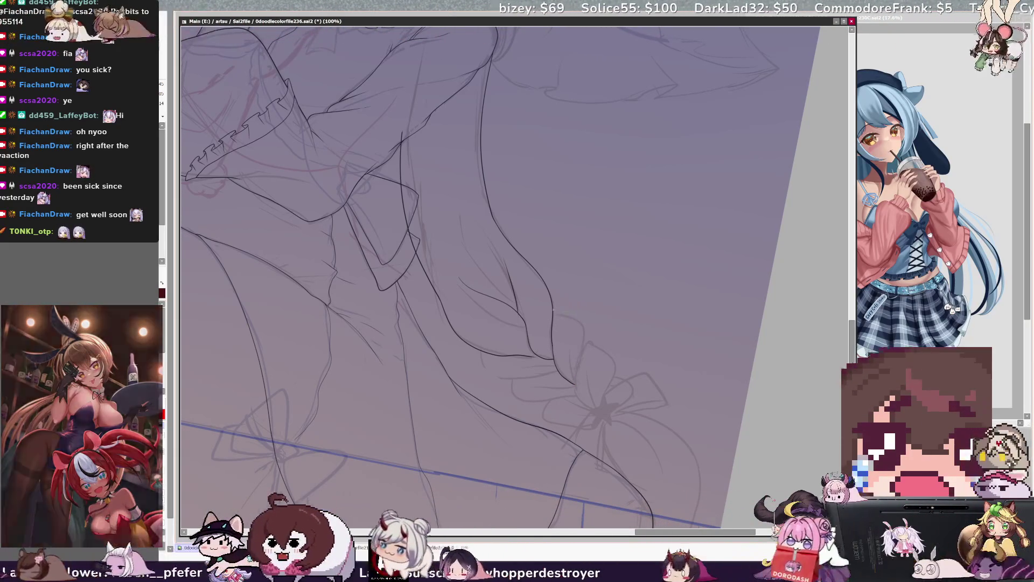
key("ctrl+z")
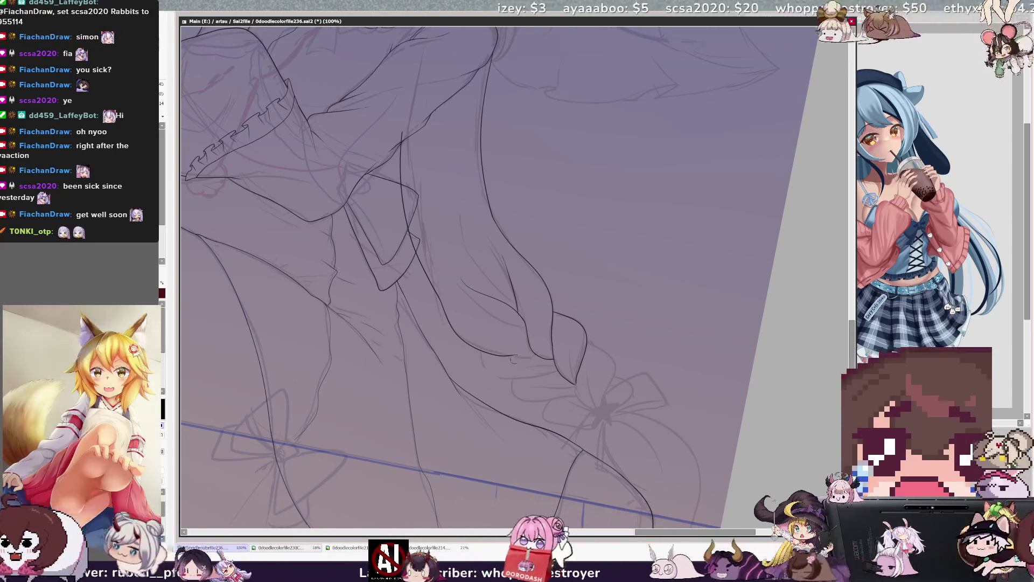
key("End")
key("End")
key("End")
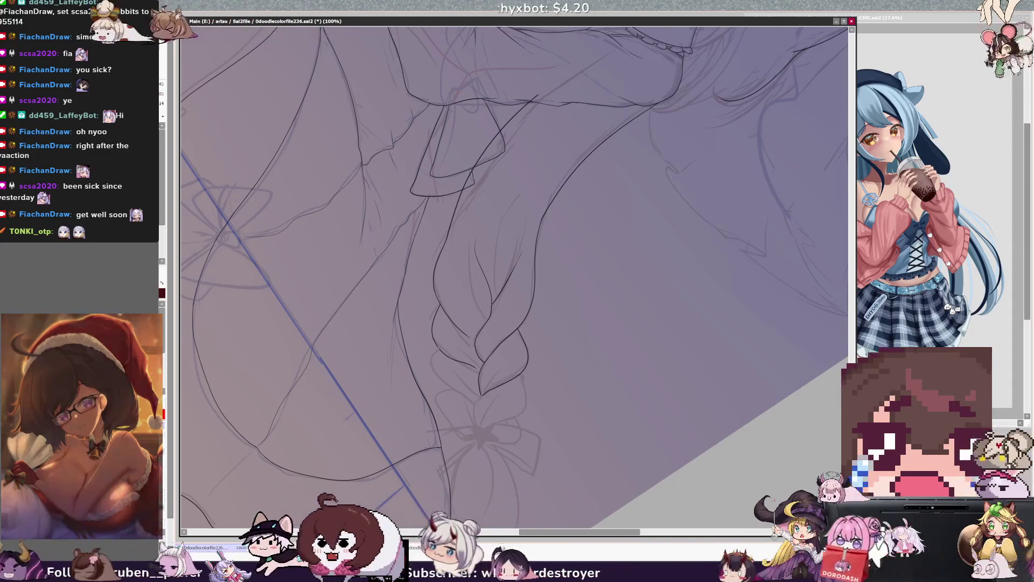
- Retry the braid's lower-left edge, reposition the view over the braid, and switch the ink back to black
left_click_drag(431, 369, 448, 394)
key("ctrl+z")
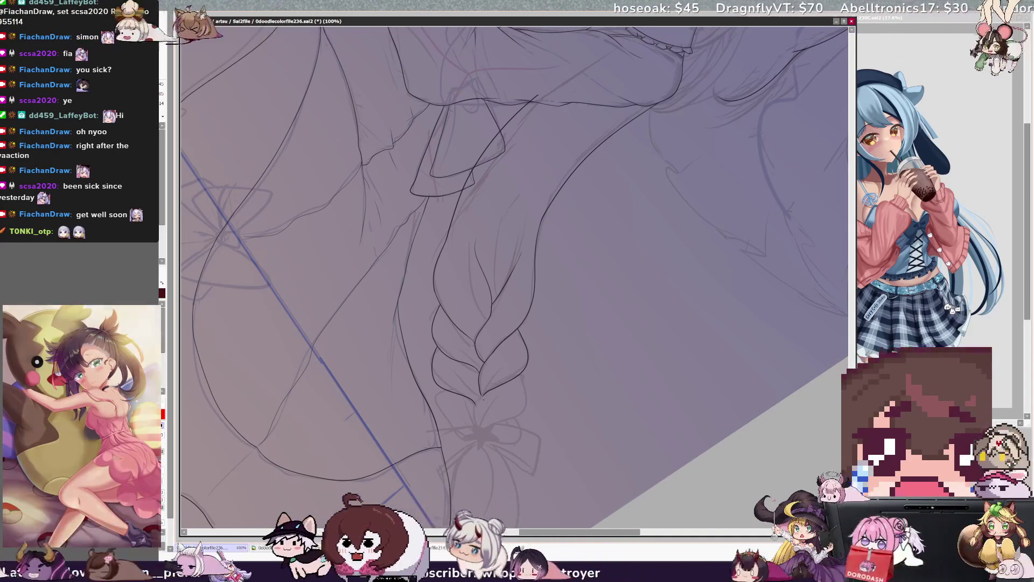
left_click_drag(512, 269, 566, 226)
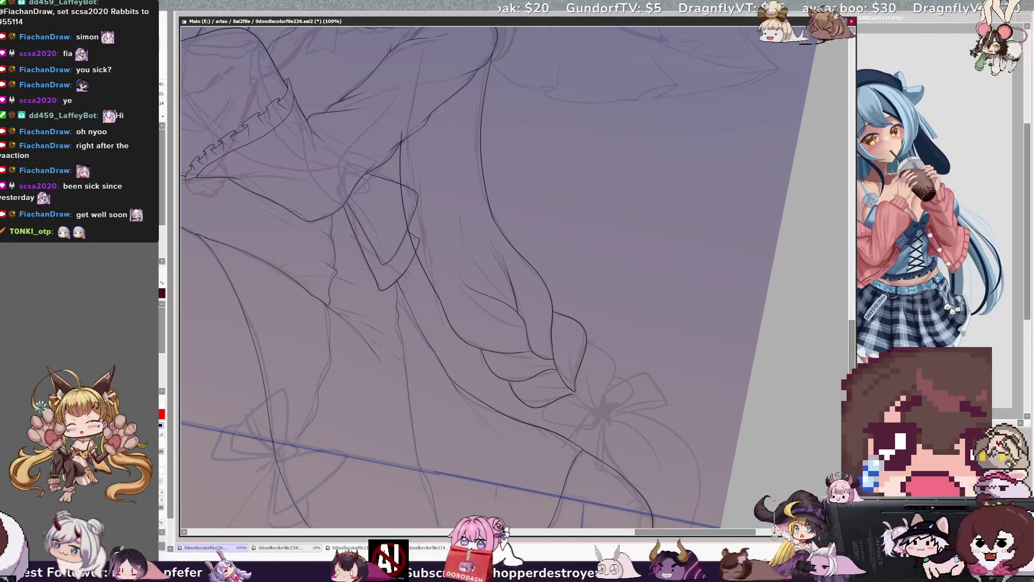
key("x")
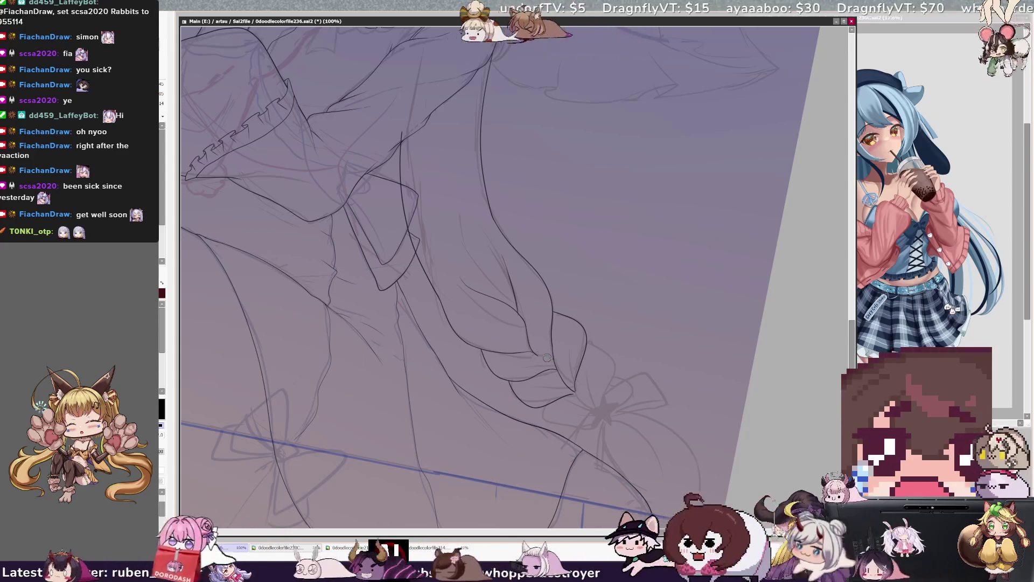
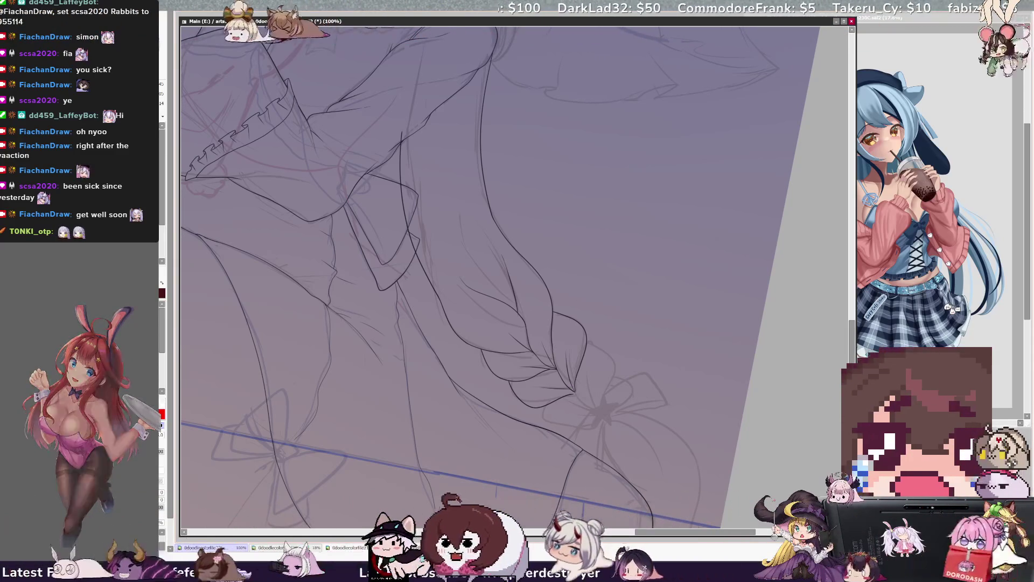
- Zoom out to 50% with rotation reset, pan across the canvas, then zoom back in on the face, bow and collar
key("ctrl+minus")
key("Delete")
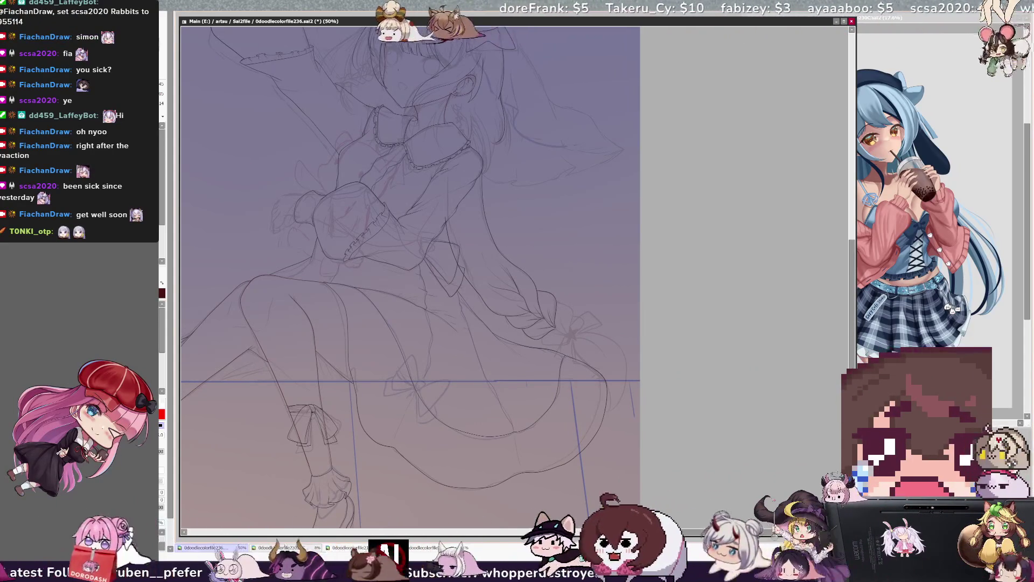
left_click_drag(700, 533, 685, 534)
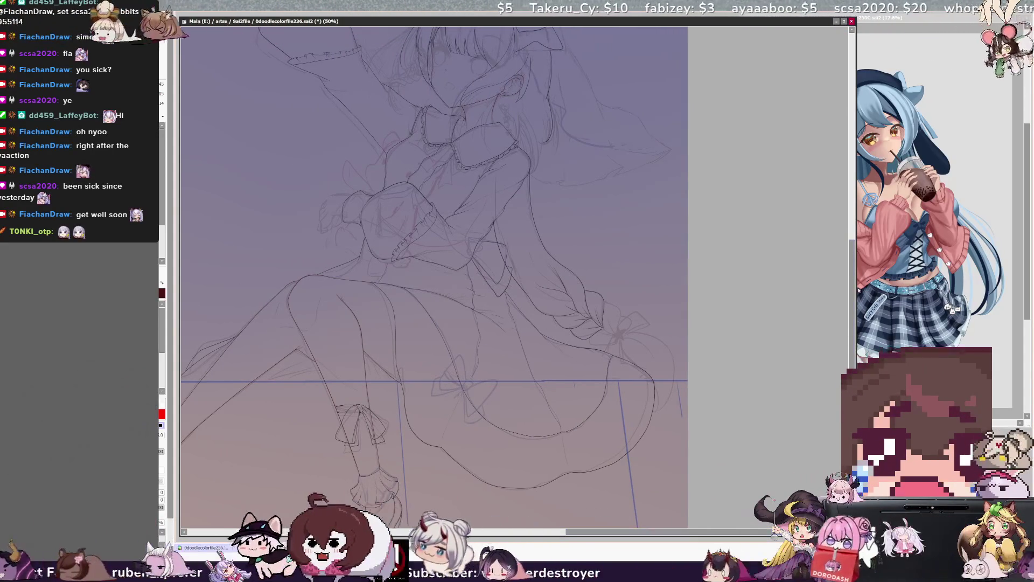
scroll(434, 277, "up", 5)
scroll(434, 277, "up", 1)
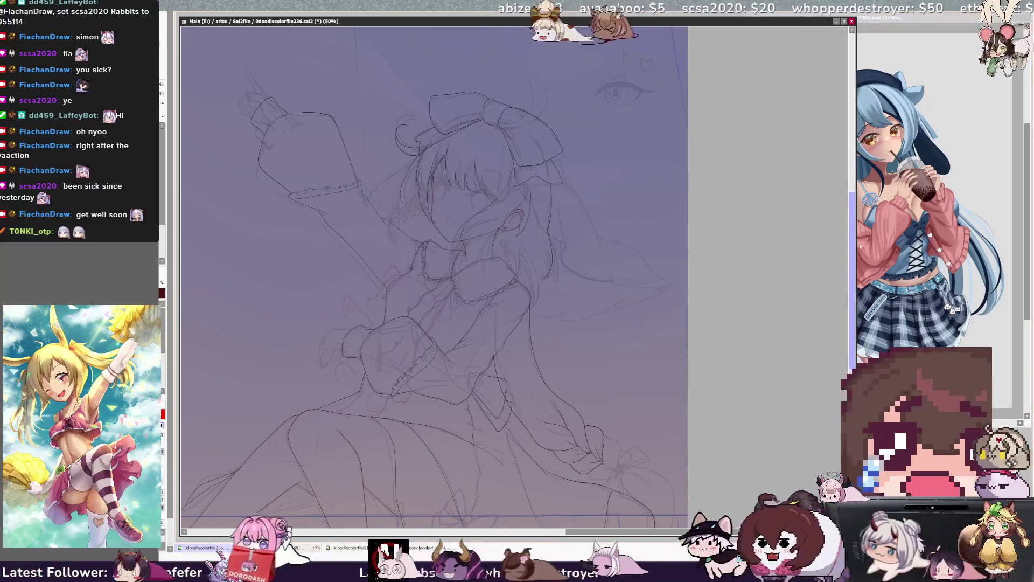
left_click_drag(684, 535, 666, 535)
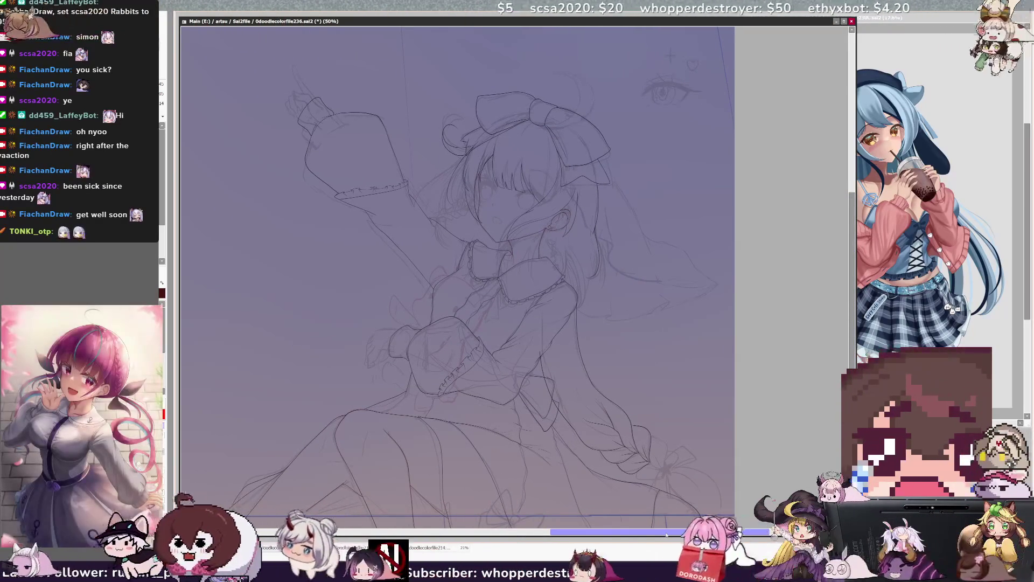
key("ctrl+plus")
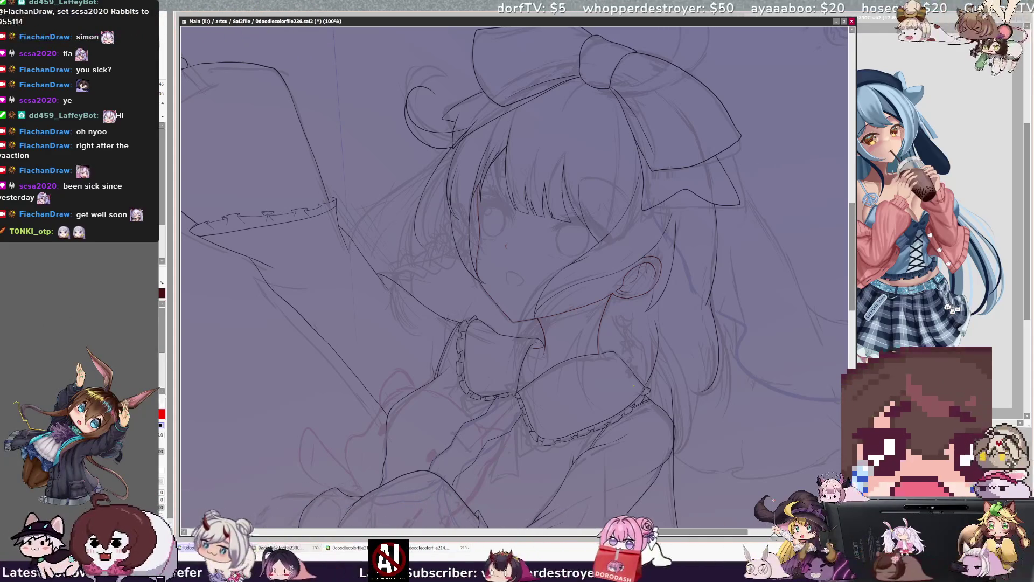
- Mirror the face linework and flip it back, zoom to 150%, pick the face-line layer, then zoom out to 75%
key("h")
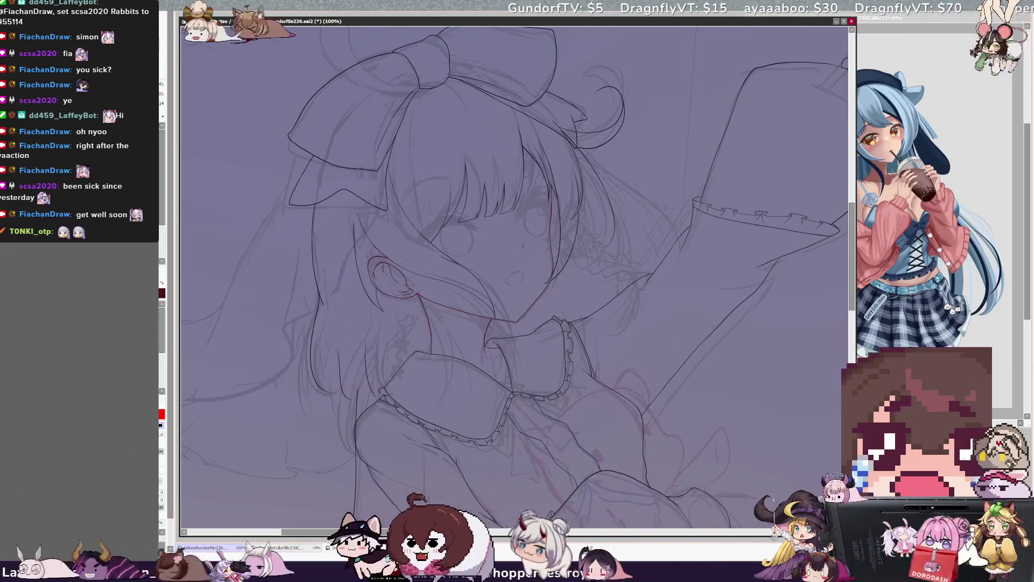
key("h")
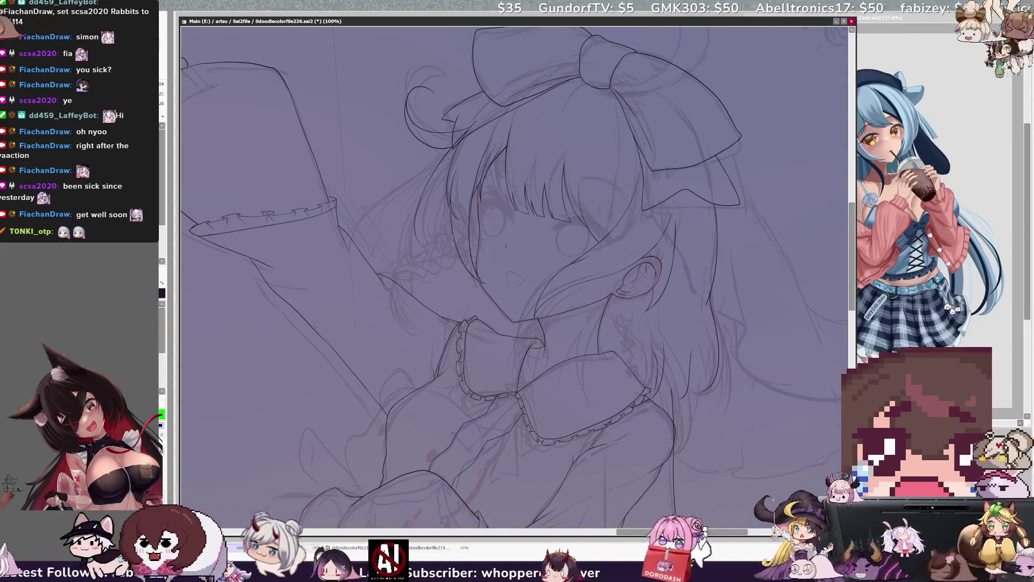
key("ctrl+plus")
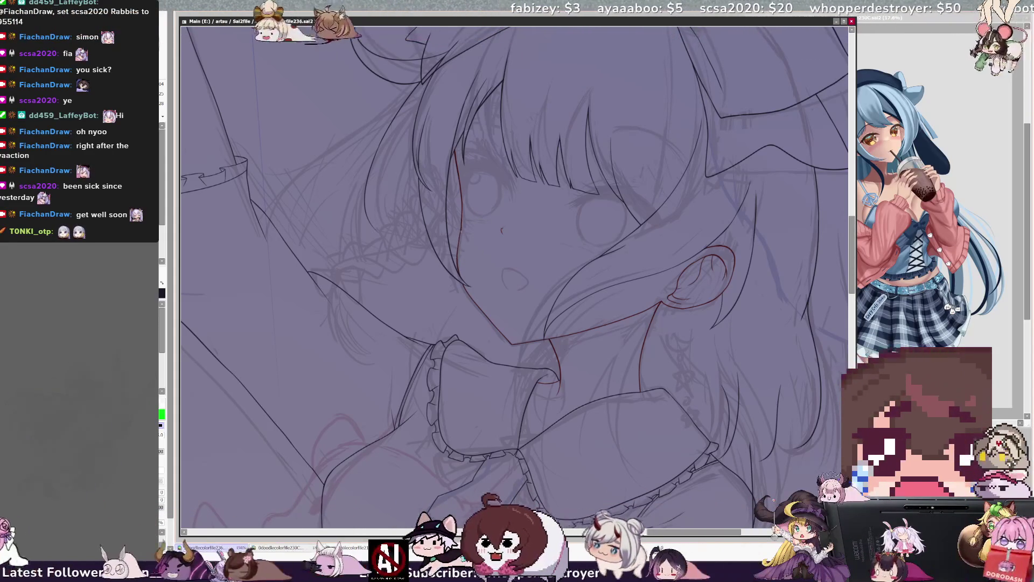
left_click(462, 269, "ctrl+shift")
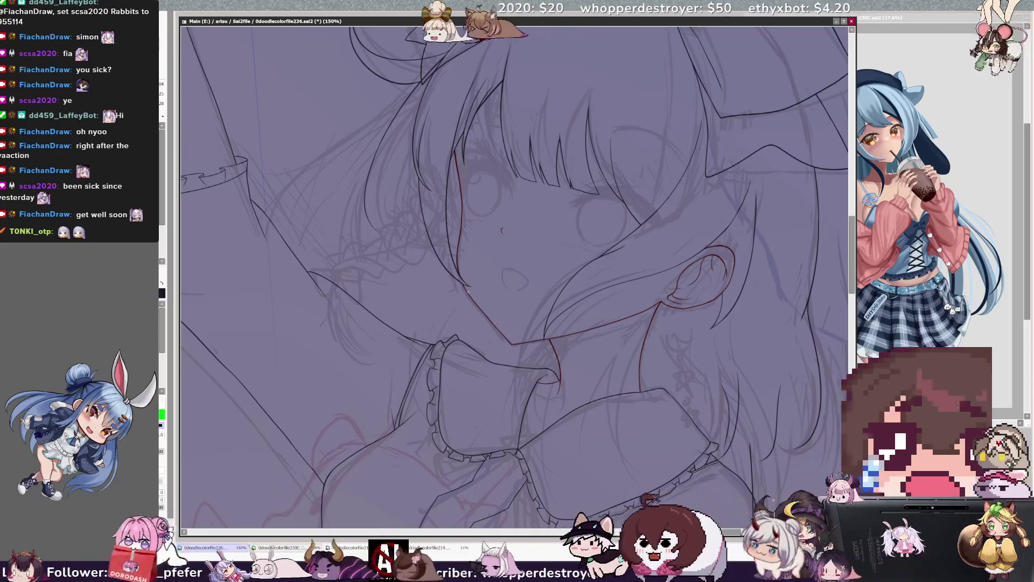
left_click(465, 271, "ctrl+shift")
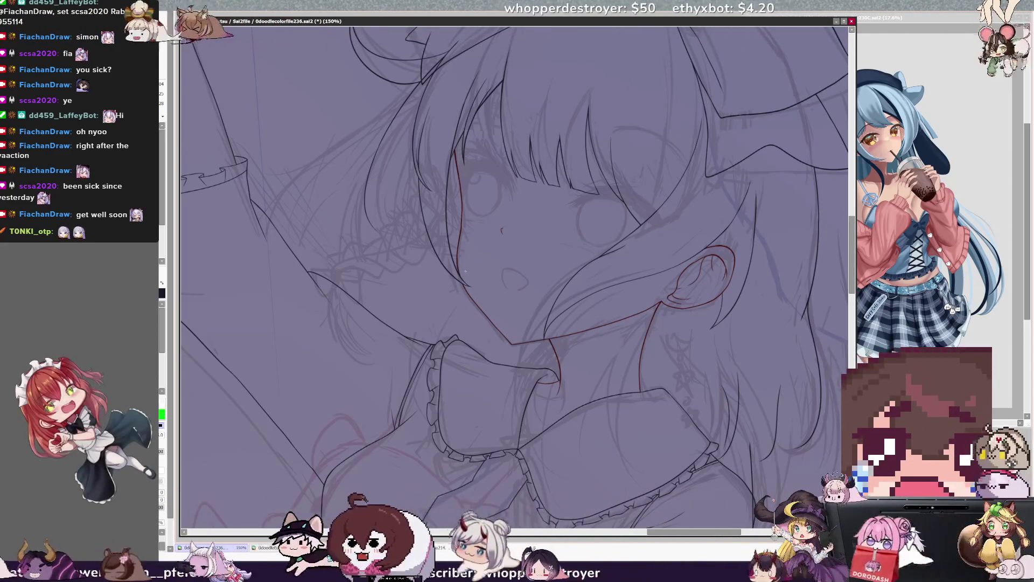
key("minus")
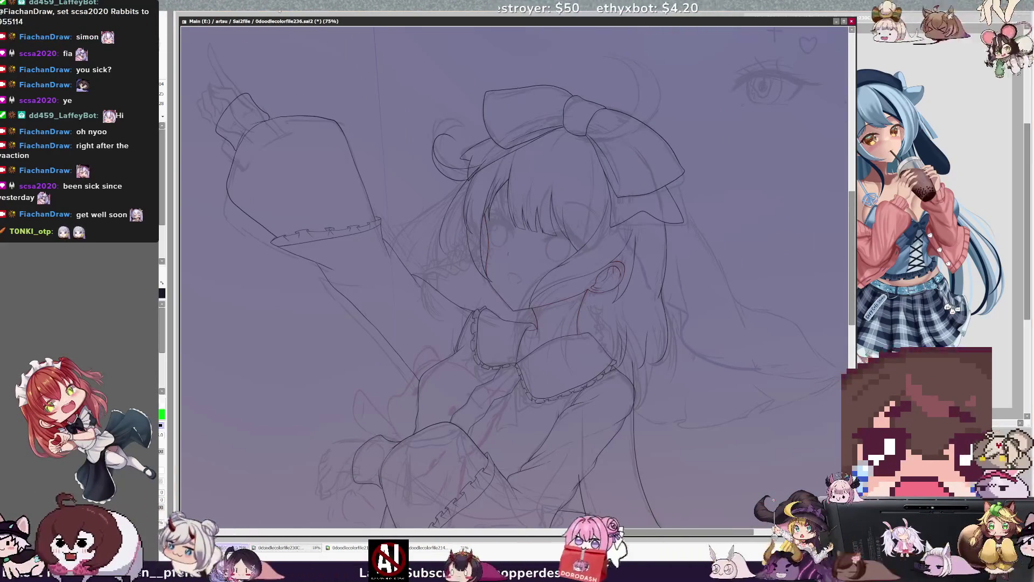
- Redo the hair bun and bang strokes, zoom to 100%, switch the colour to red, then zoom to 200%
left_click_drag(659, 531, 641, 535)
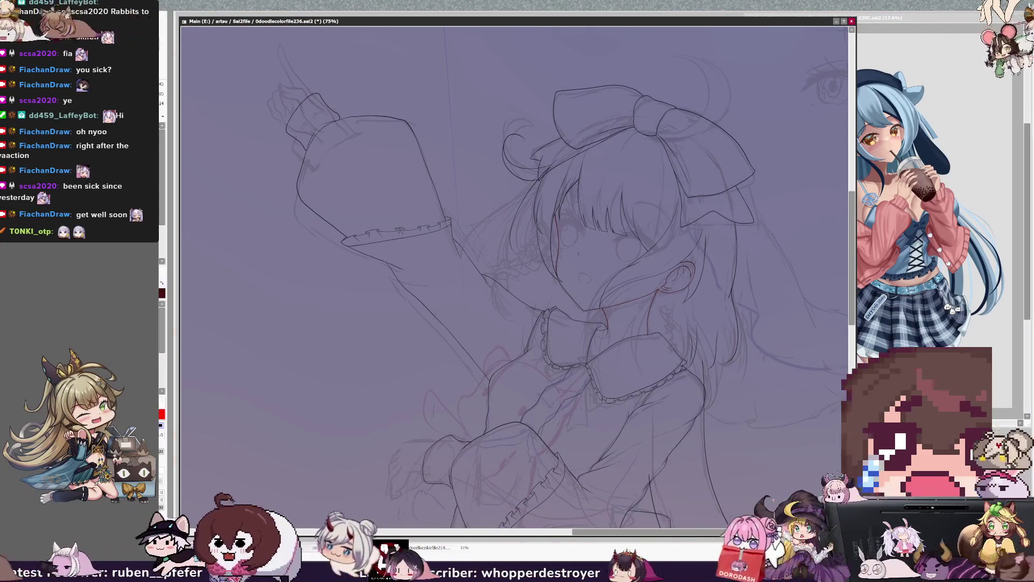
key("ctrl+y")
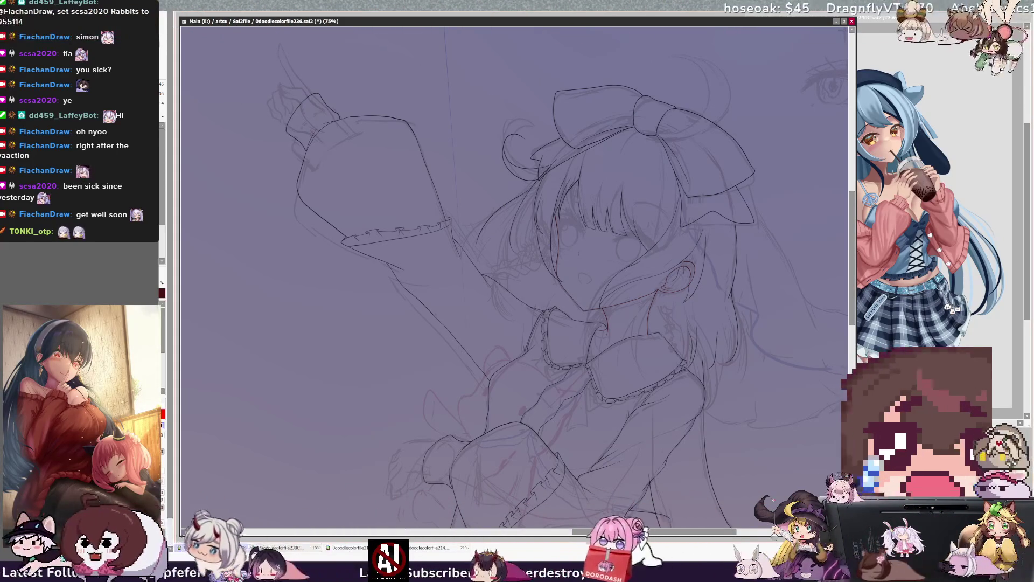
key("ctrl+plus")
key("ctrl+plus")
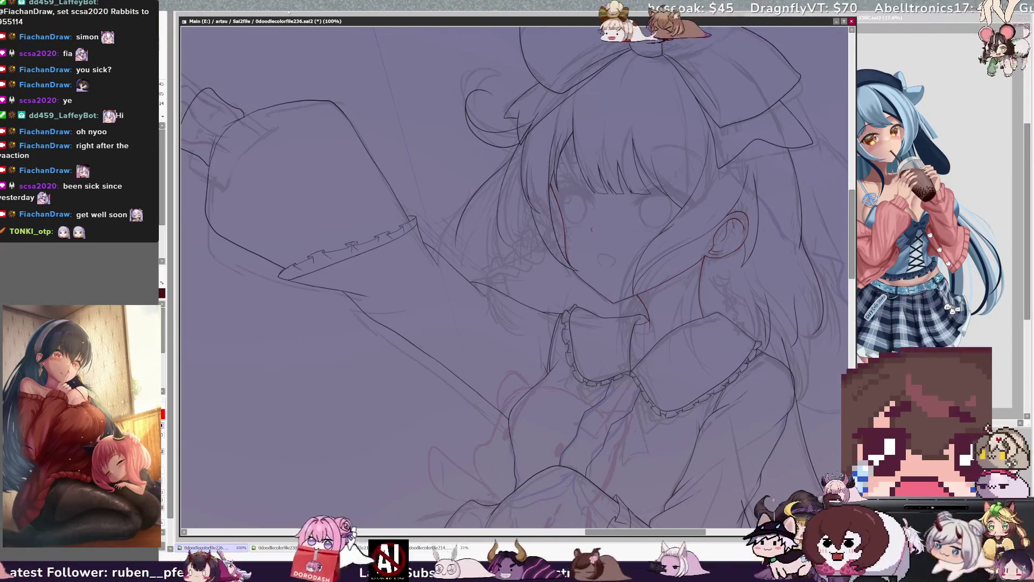
scroll(519, 271, "up", 2)
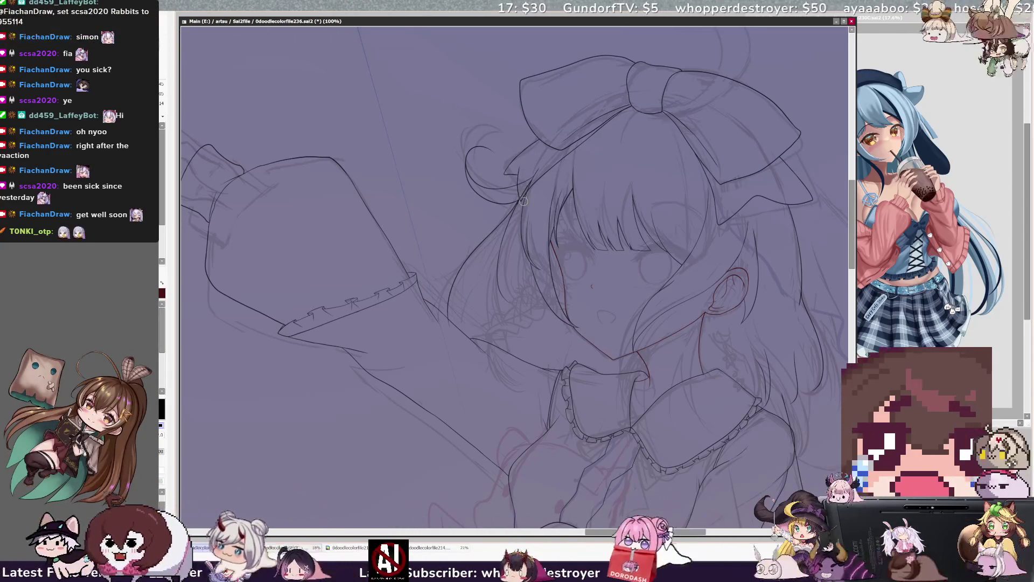
key("x")
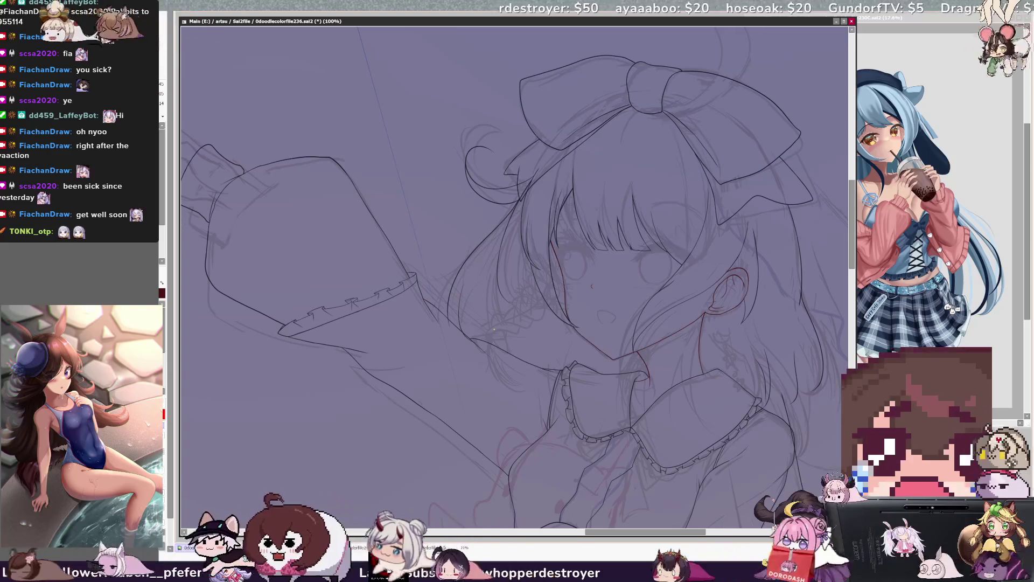
key("ctrl+plus")
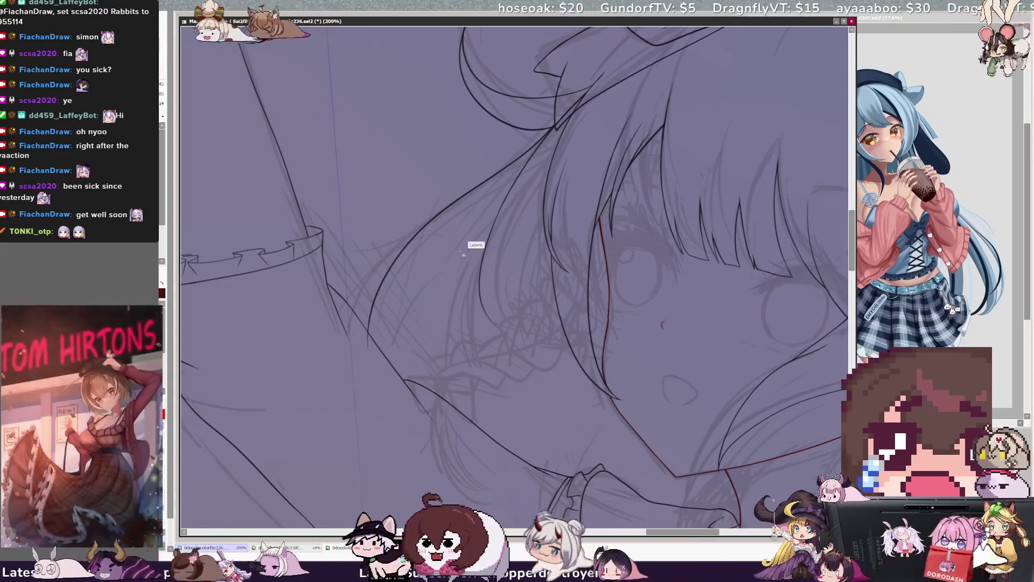
- Draw a hair strand line beside the face, switch to red, and rotate and zoom on the hair by the eye
left_click_drag(449, 234, 413, 413)
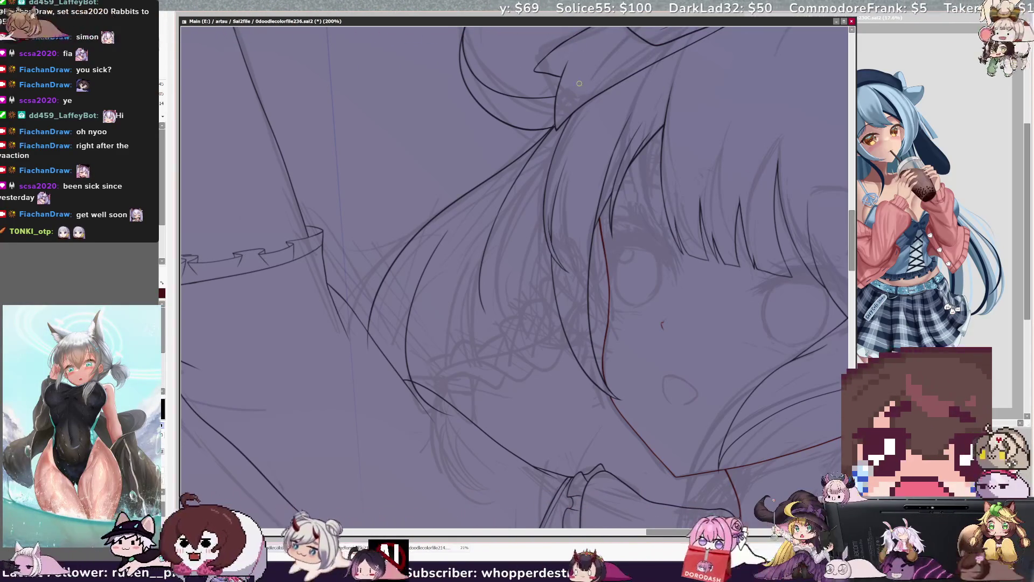
key("ctrl+minus")
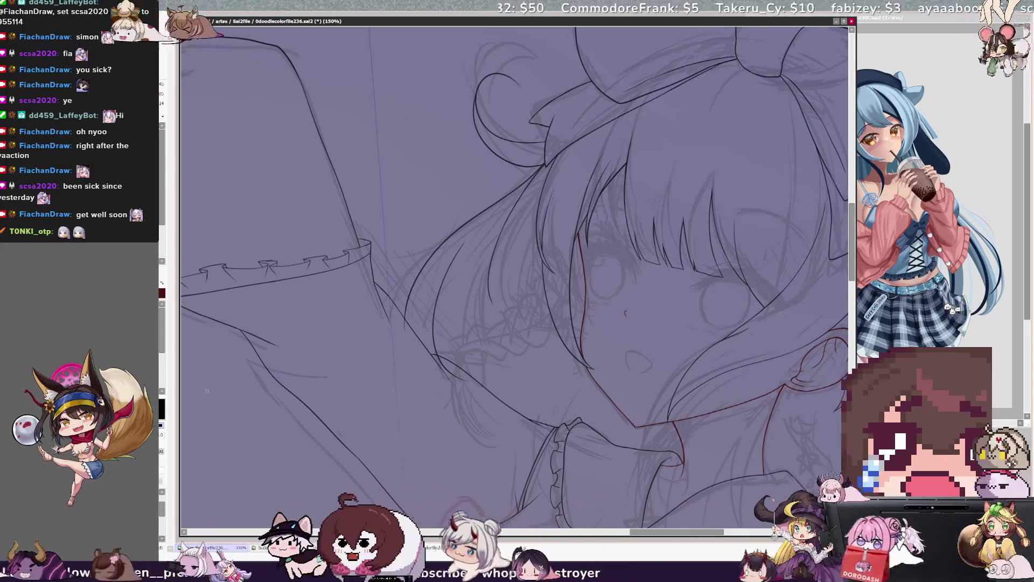
key("x")
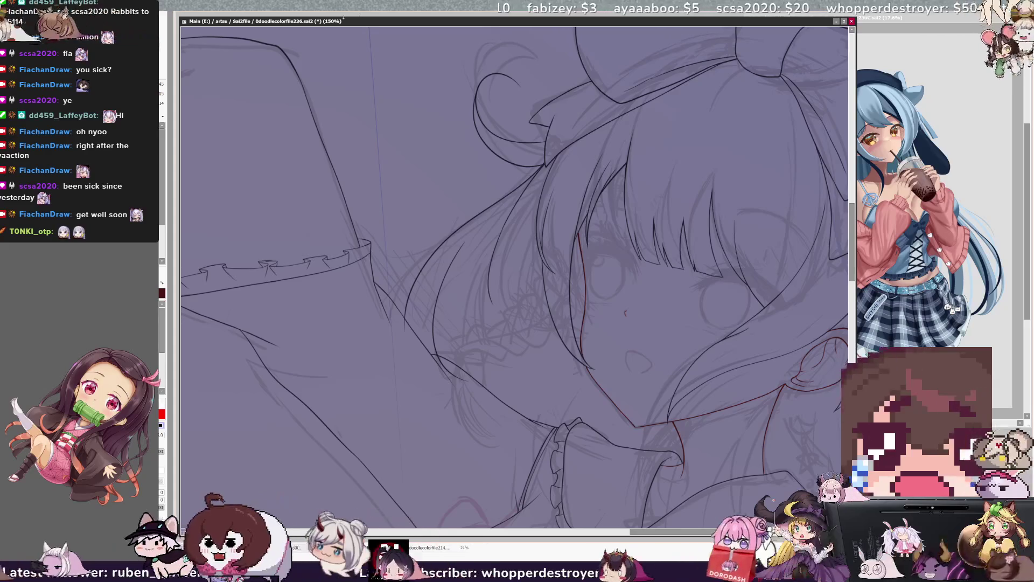
key("Delete")
key("Delete")
key("Page_Up")
key("Page_Up")
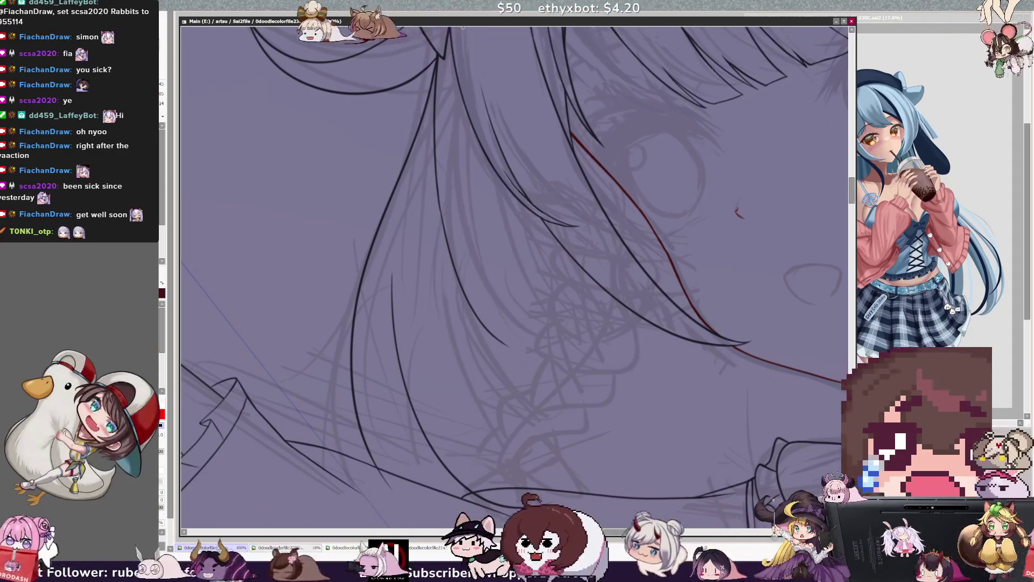
key("minus")
key("minus")
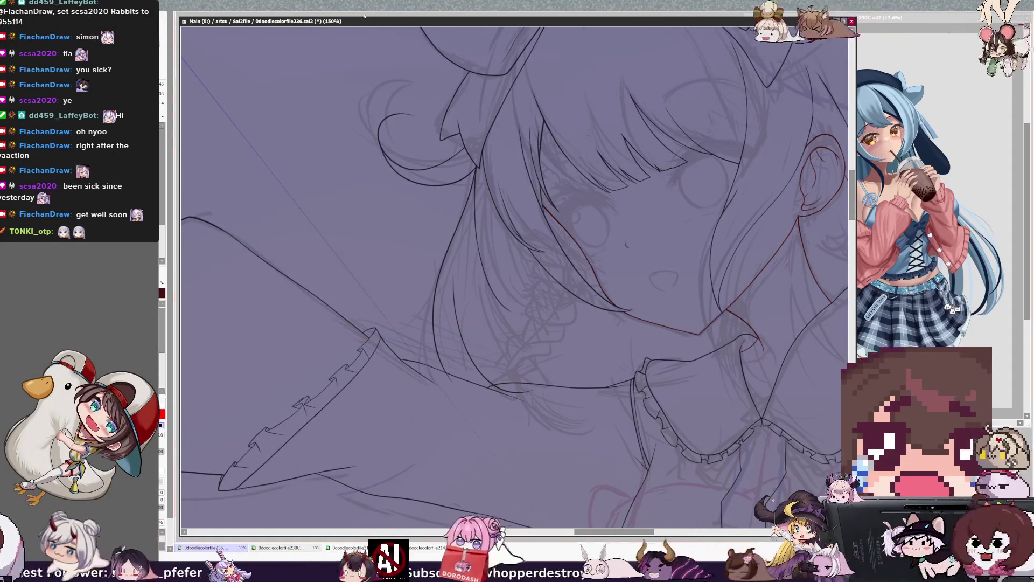
- Rotate the view back upright, pan, and zoom out to 100% to see the upper figure
key("End")
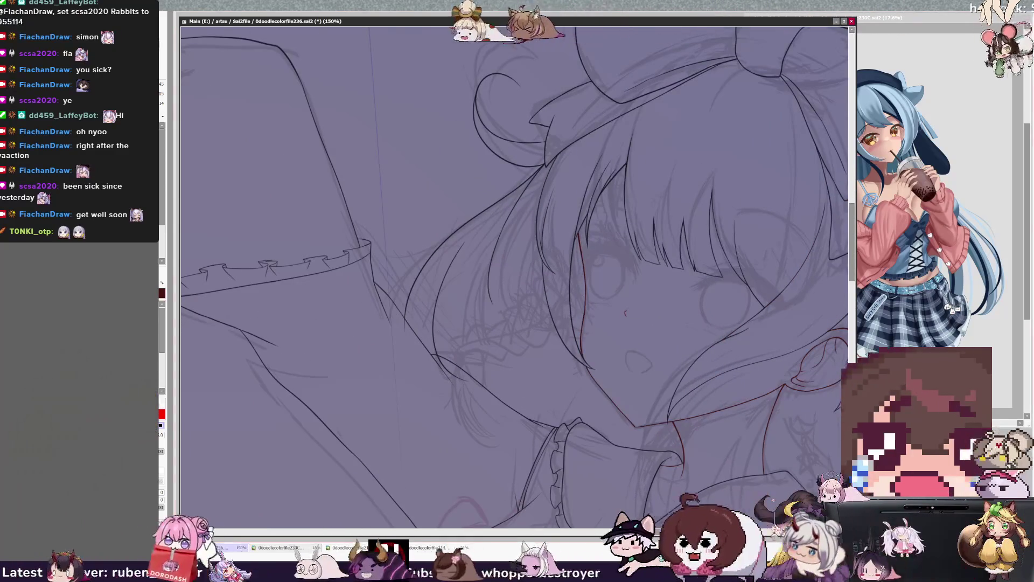
left_click_drag(660, 532, 670, 533)
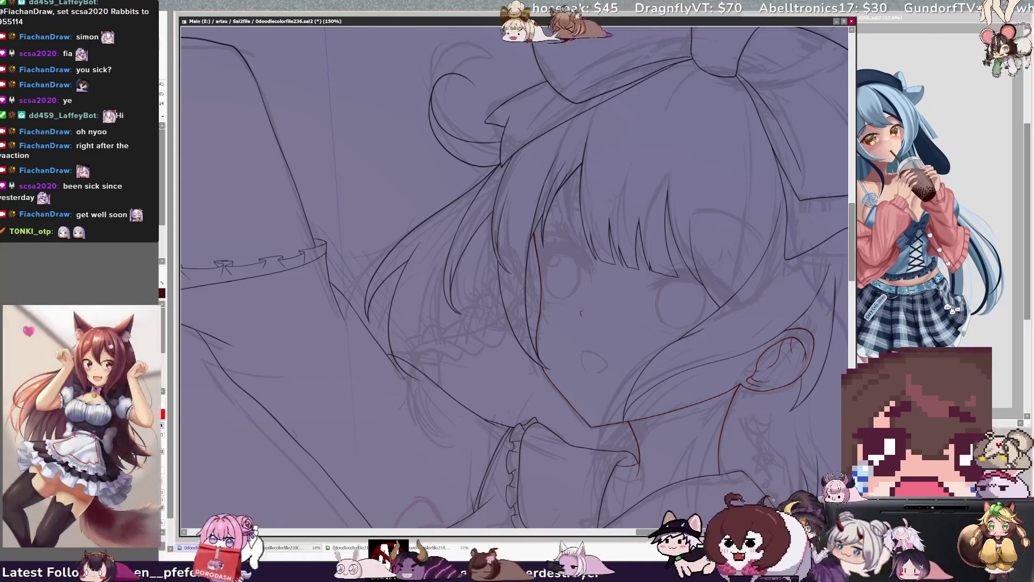
scroll(514, 278, "down", 1)
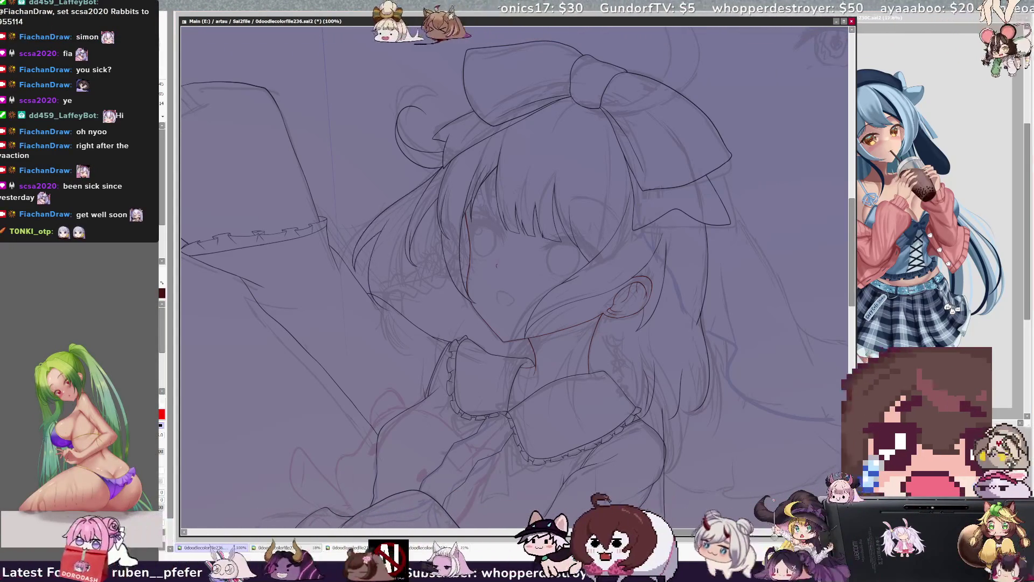
- Toggle the colour to black and back to red, and mirror the view repeatedly to check proportions
key("h")
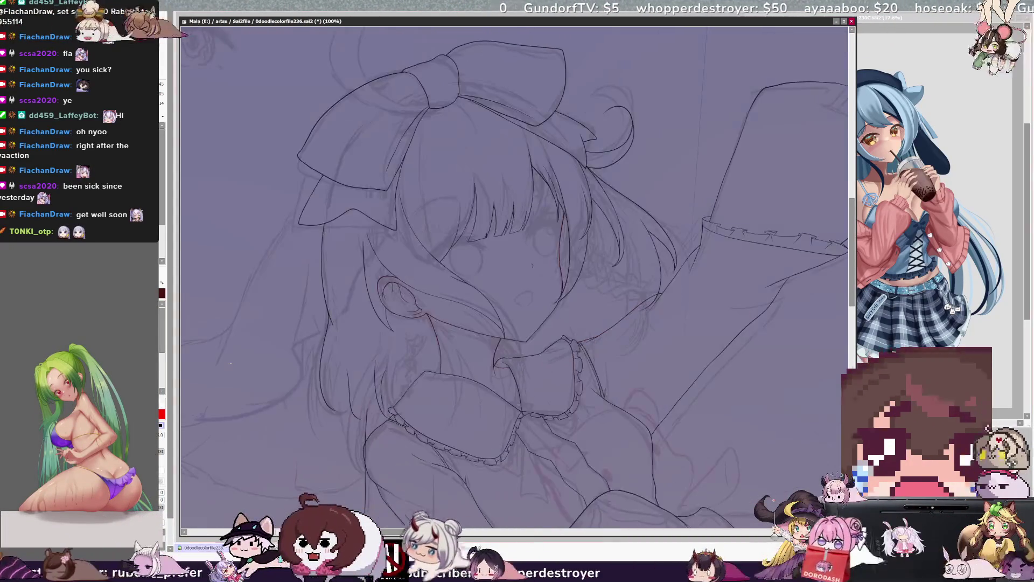
key("x")
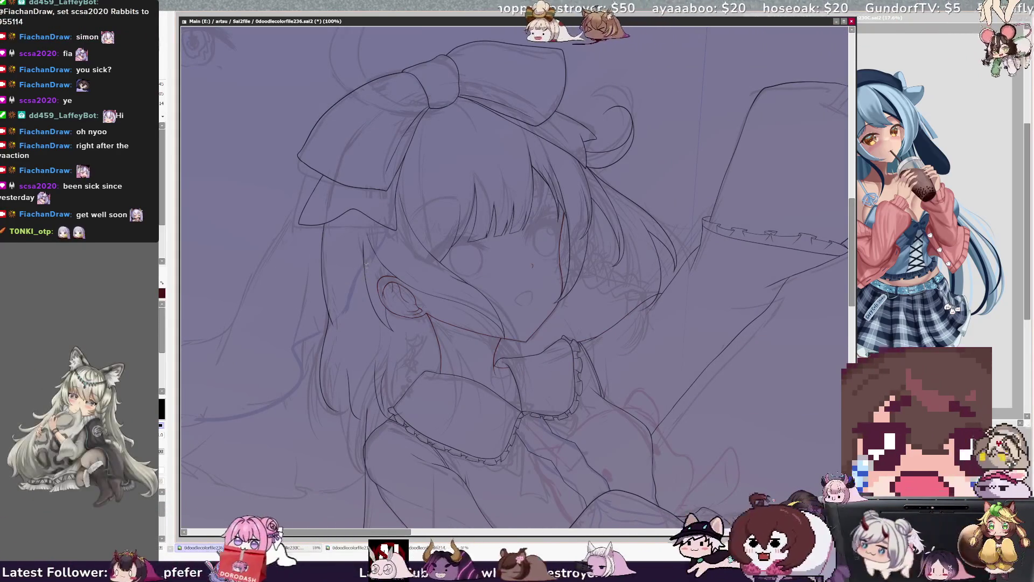
key("x")
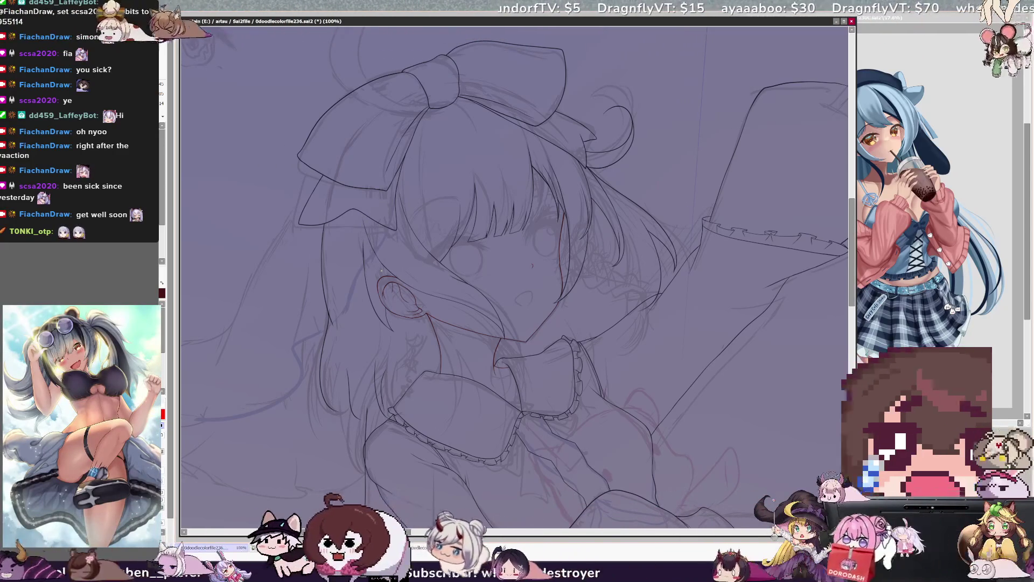
key("h")
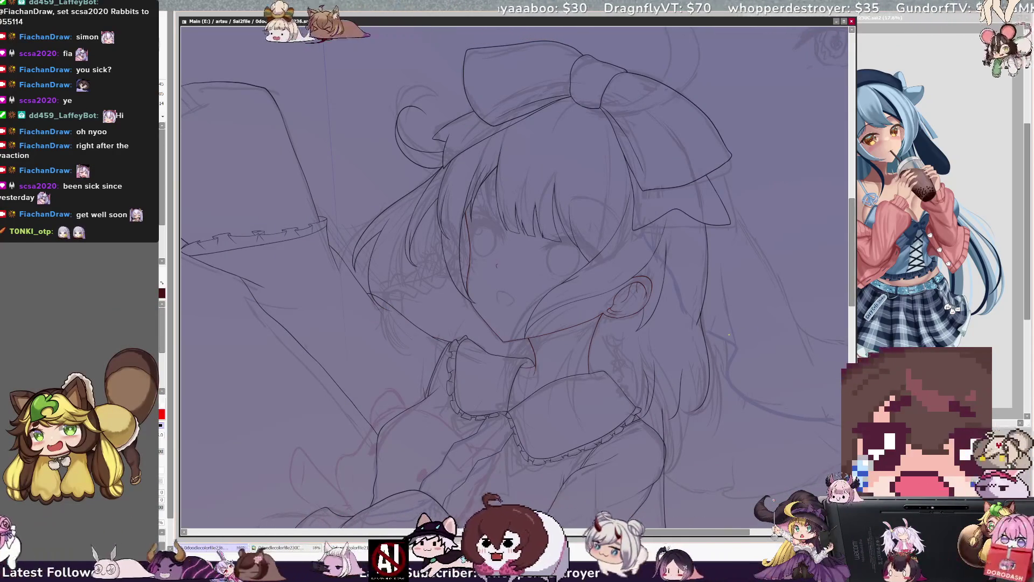
key("h")
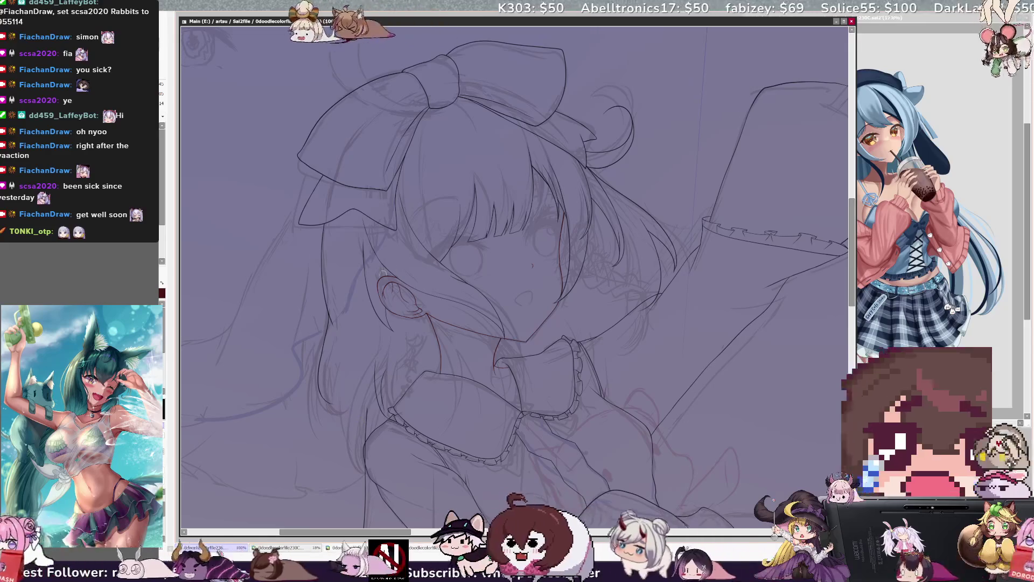
key("h")
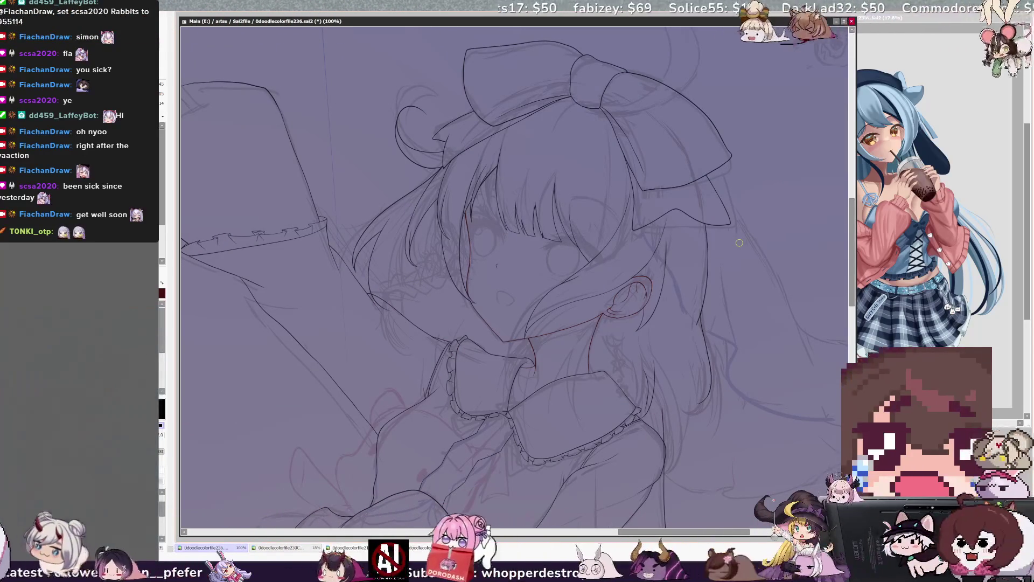
key("h")
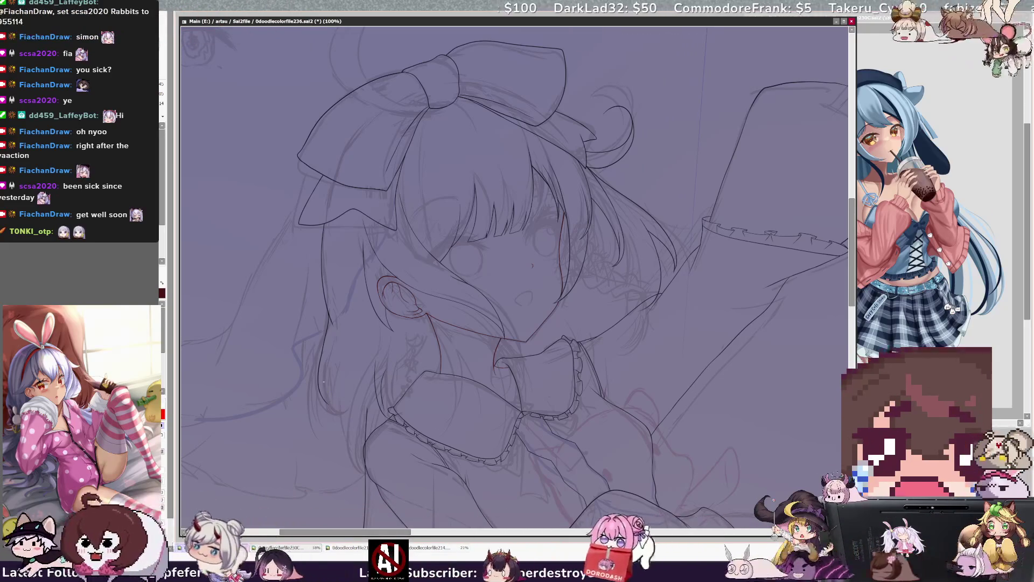
key("h")
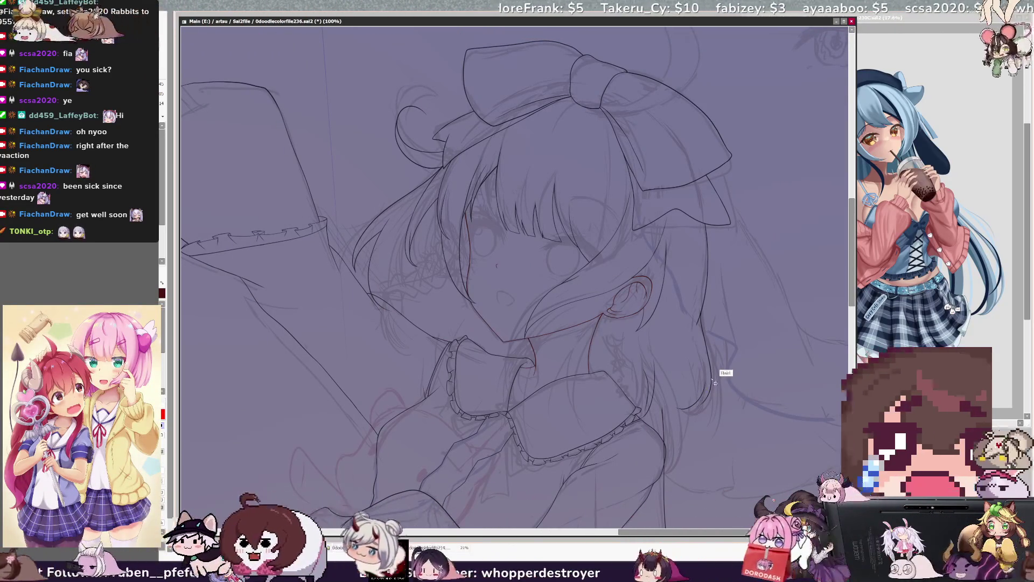
key("h")
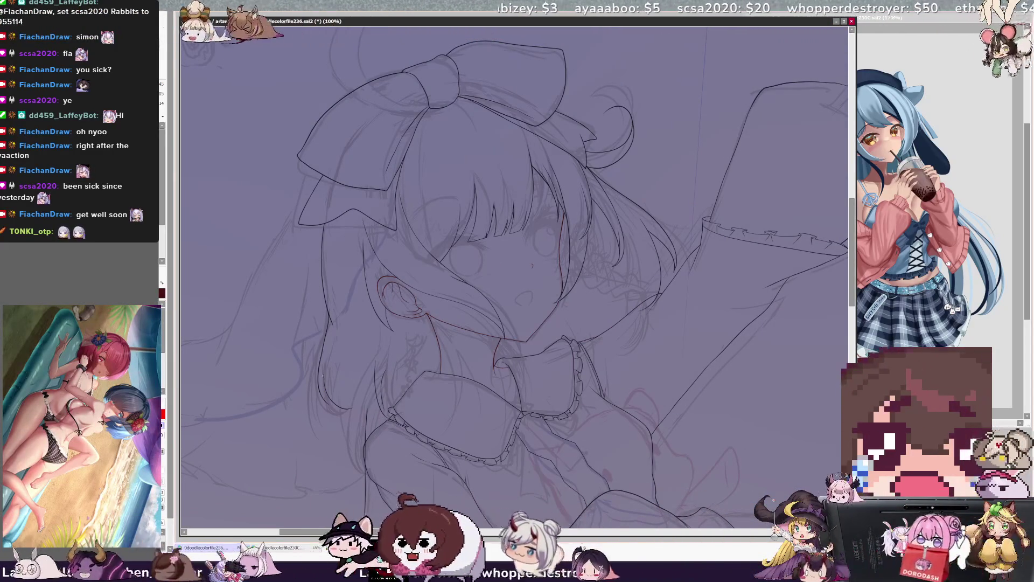
- Add a short stroke to the lineart and check it in mirrored and normal orientation
left_click_drag(323, 380, 325, 402)
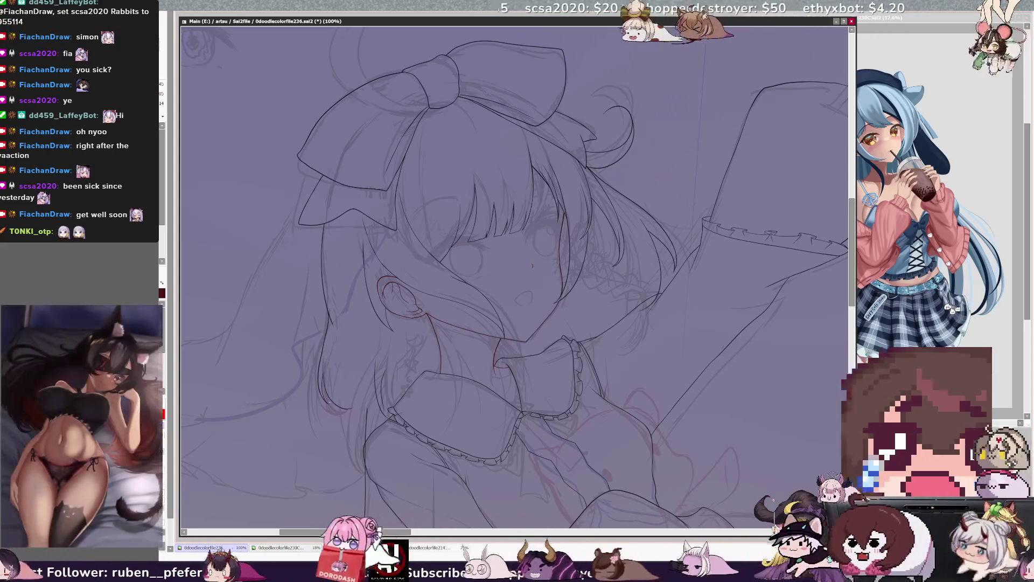
key("h")
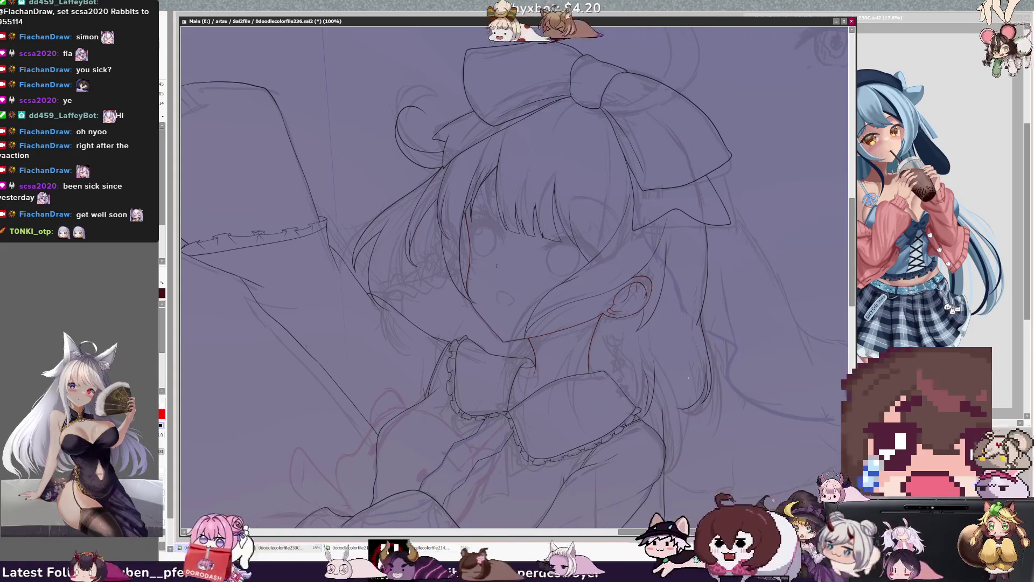
key("h")
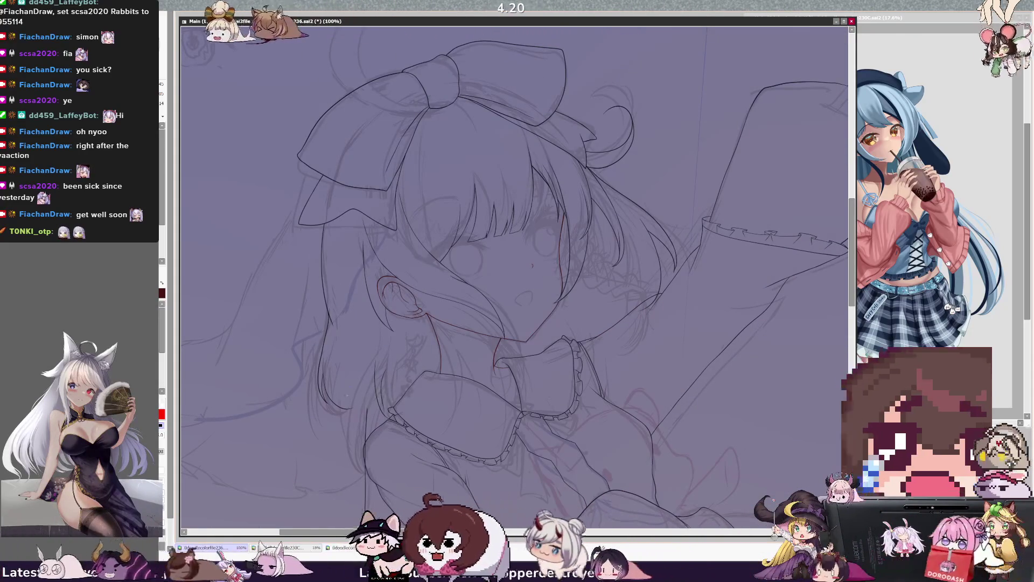
key("h")
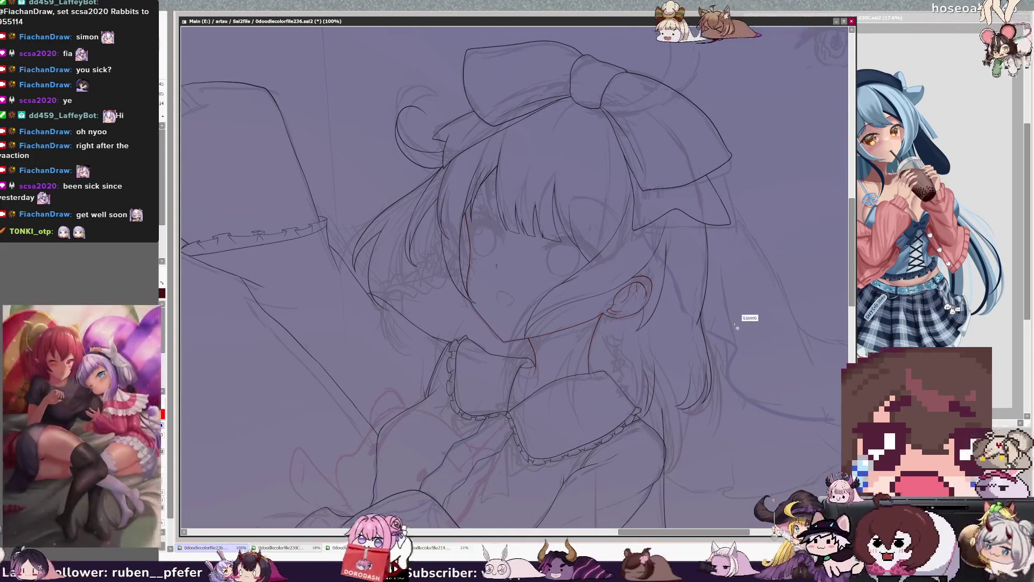
key("h")
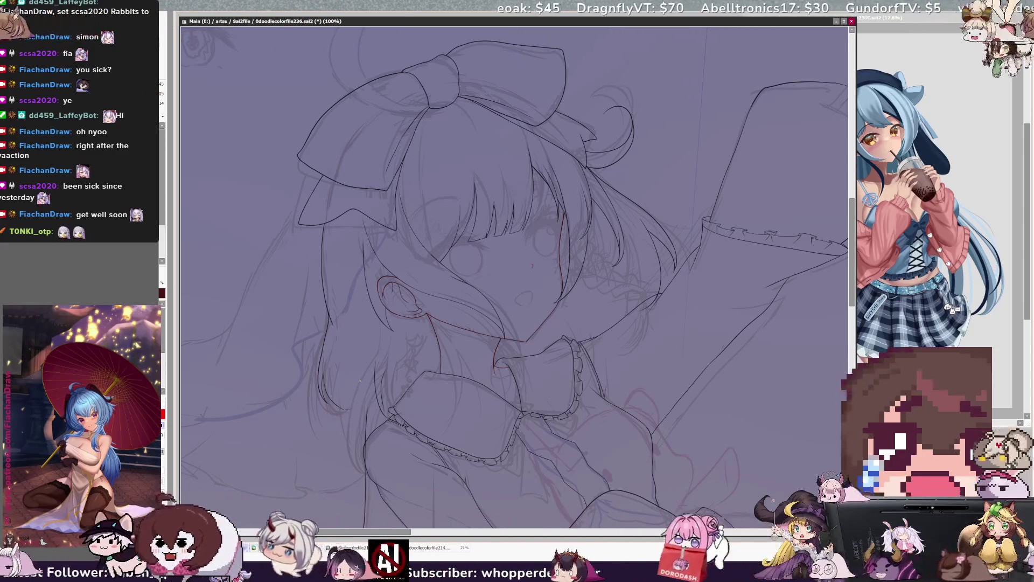
key("h")
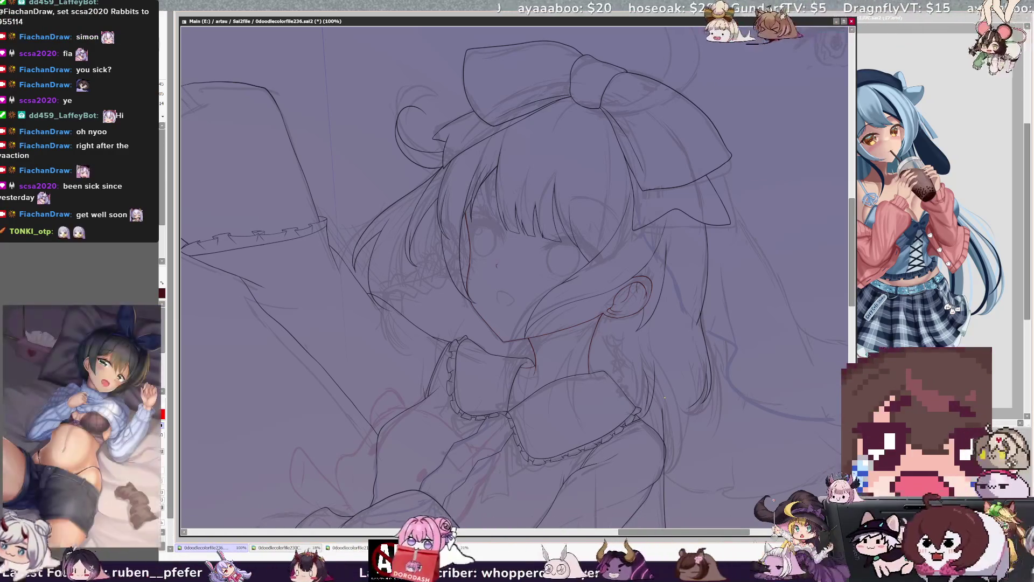
key("h")
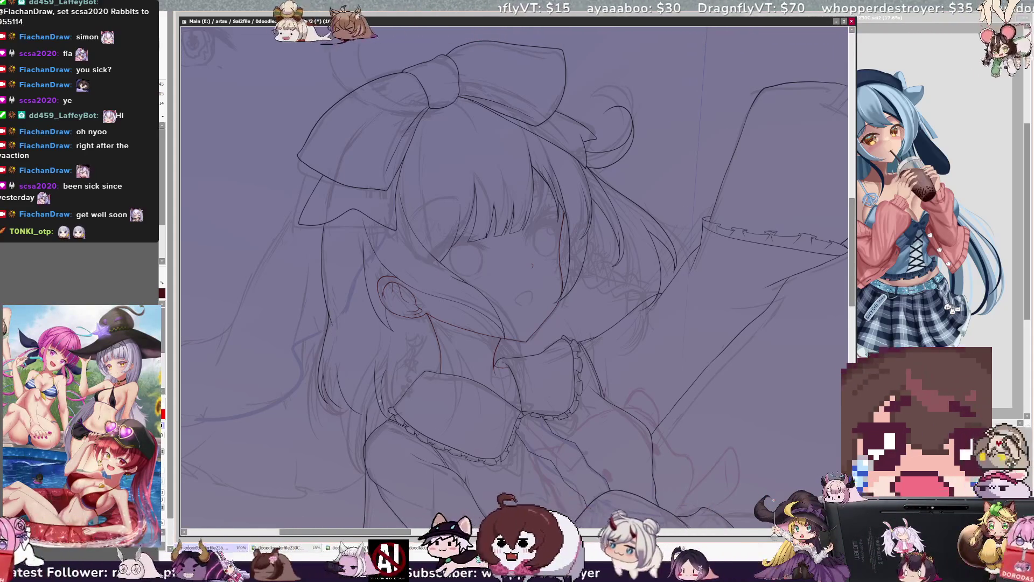
key("h")
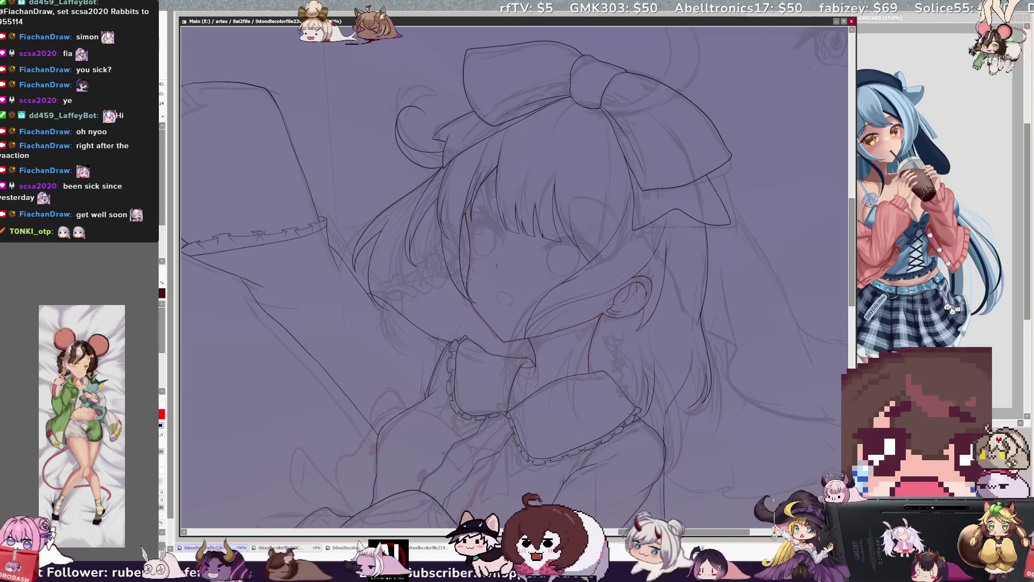
key("h")
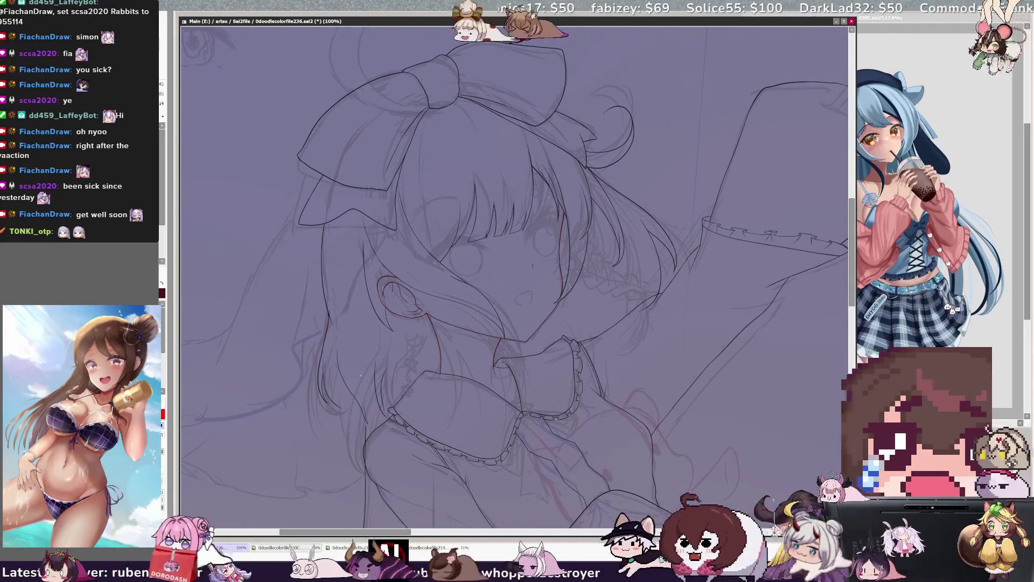
- Switch the drawing colour to red and save the lineart file with Ctrl+S
key("h")
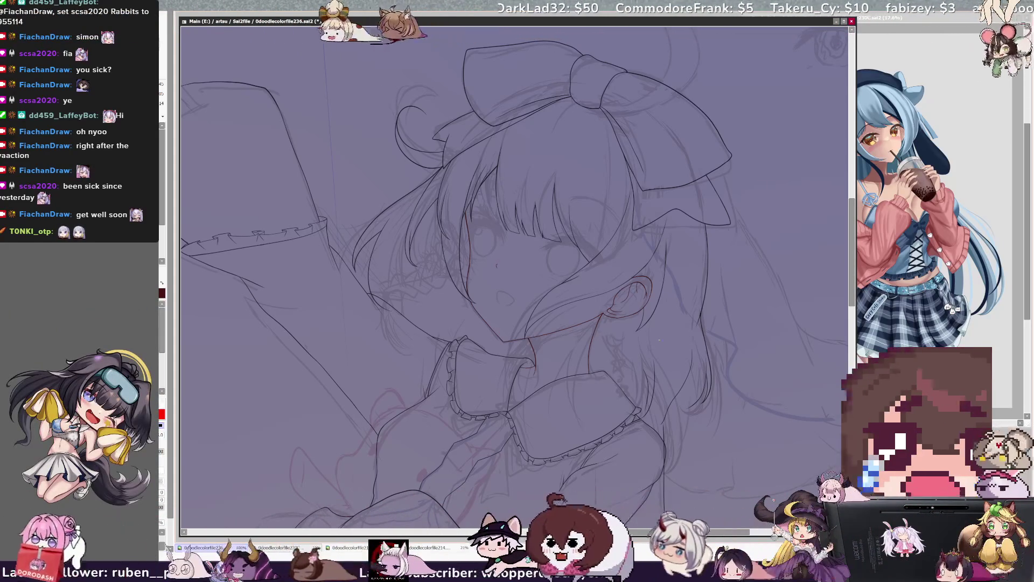
key("h")
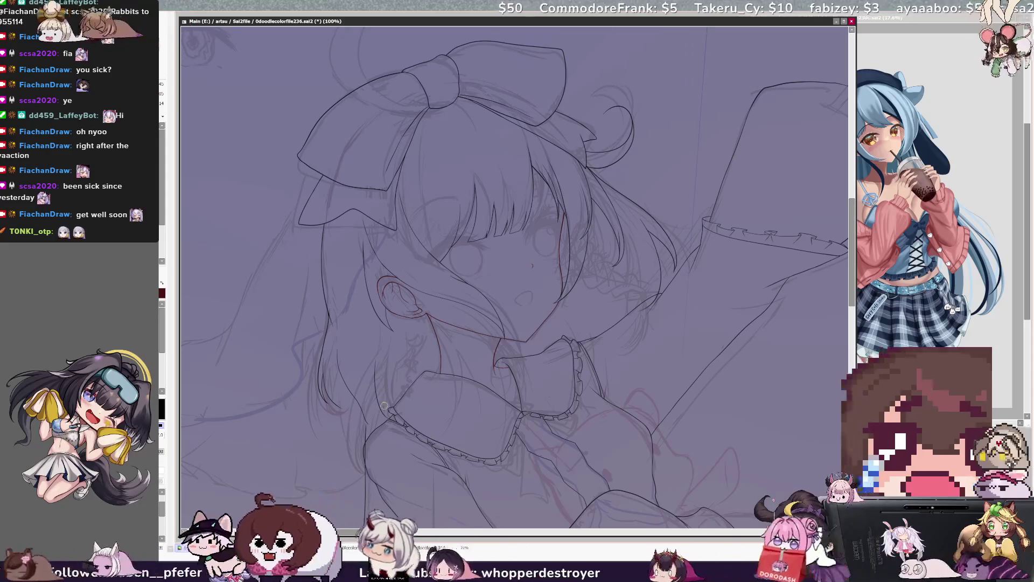
key("x")
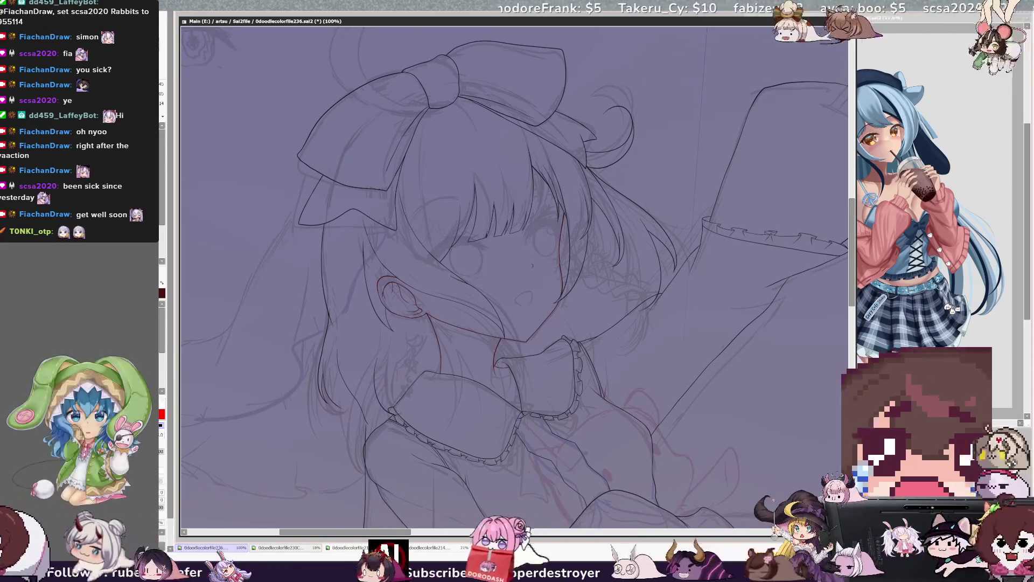
key("h")
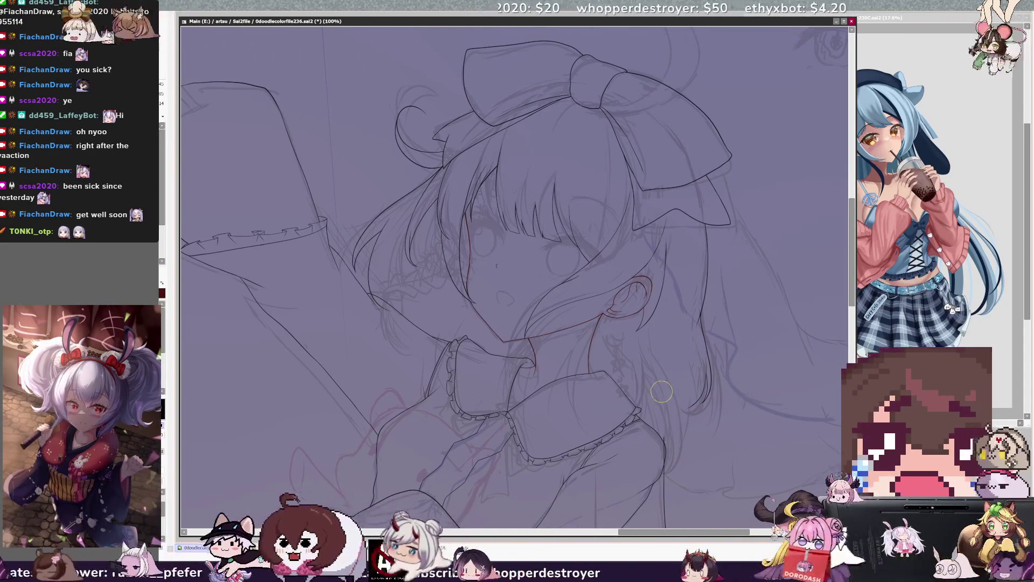
key("ctrl+s")
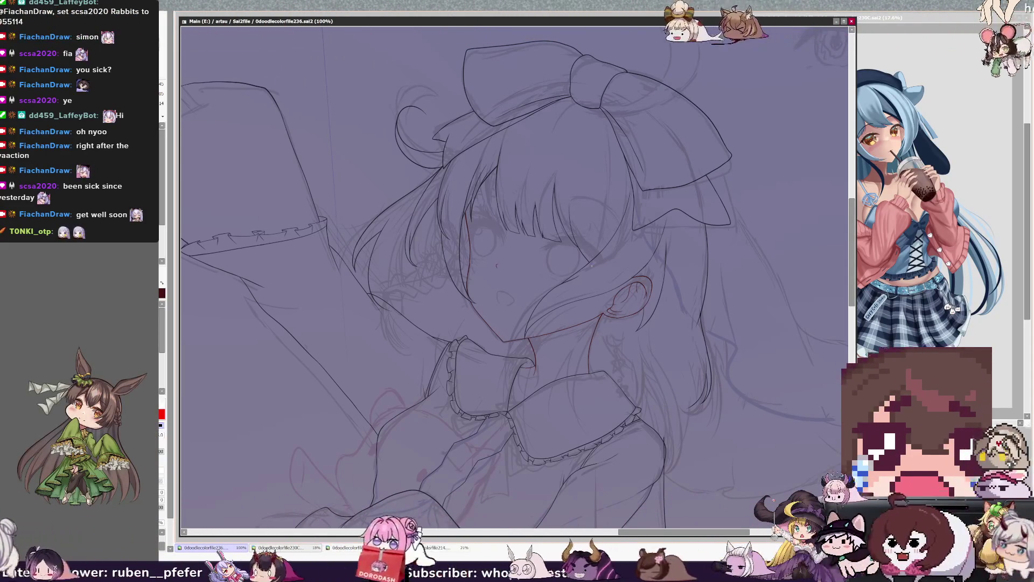
- Enlarge the brush, recheck the mirrored view, keep red as the colour and zoom to 200% on the face
key("h")
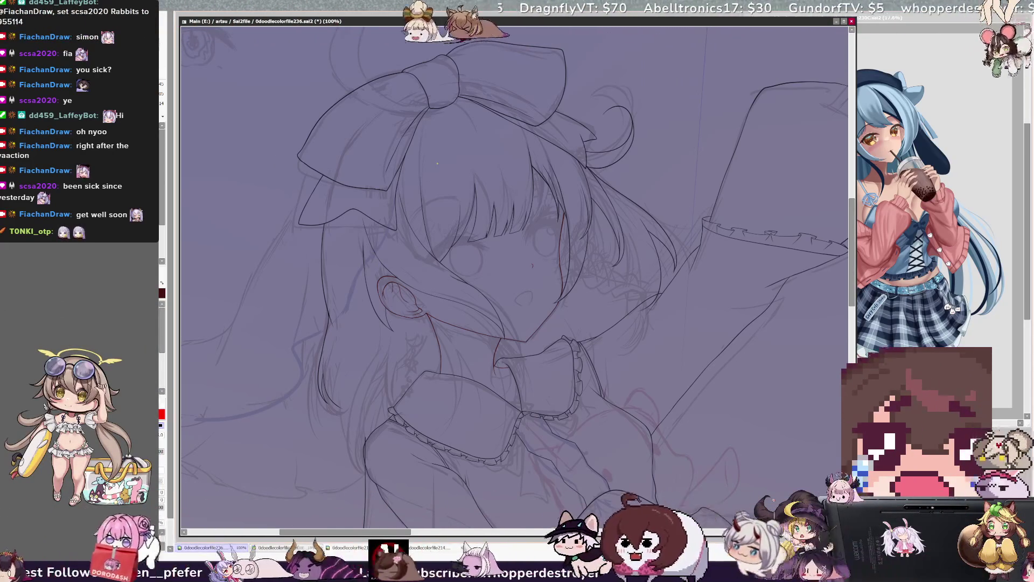
key("h")
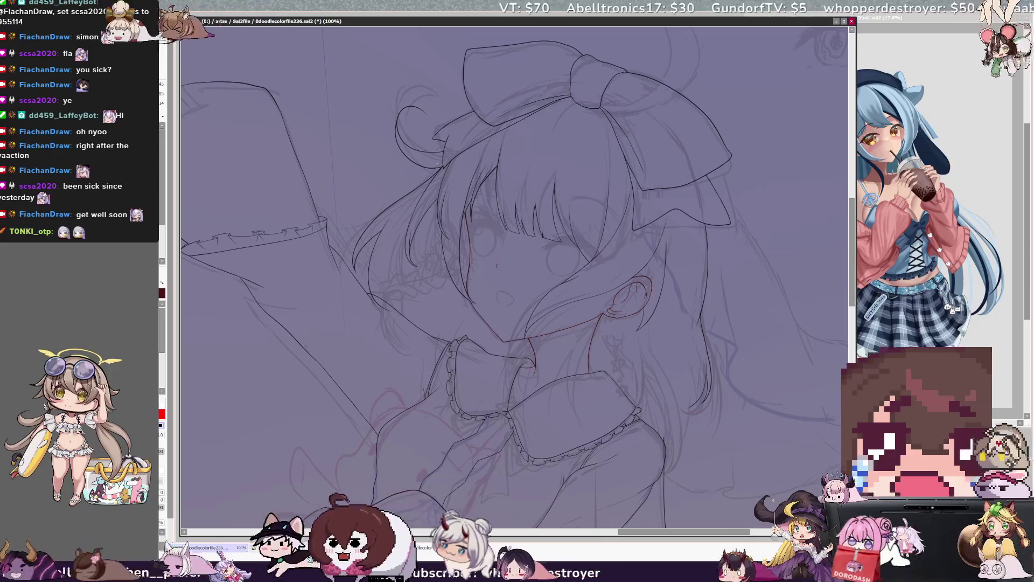
key("h")
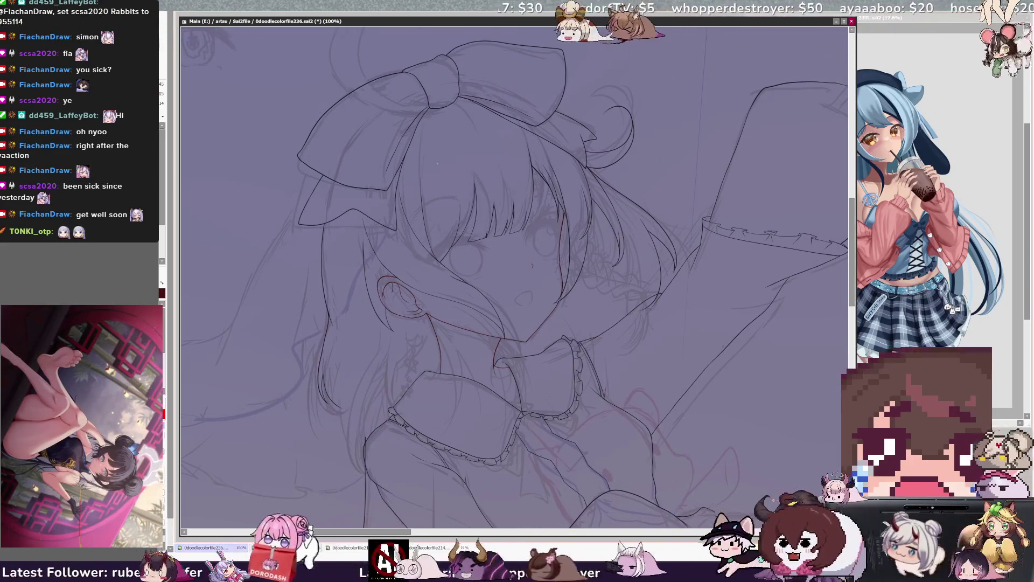
key("h")
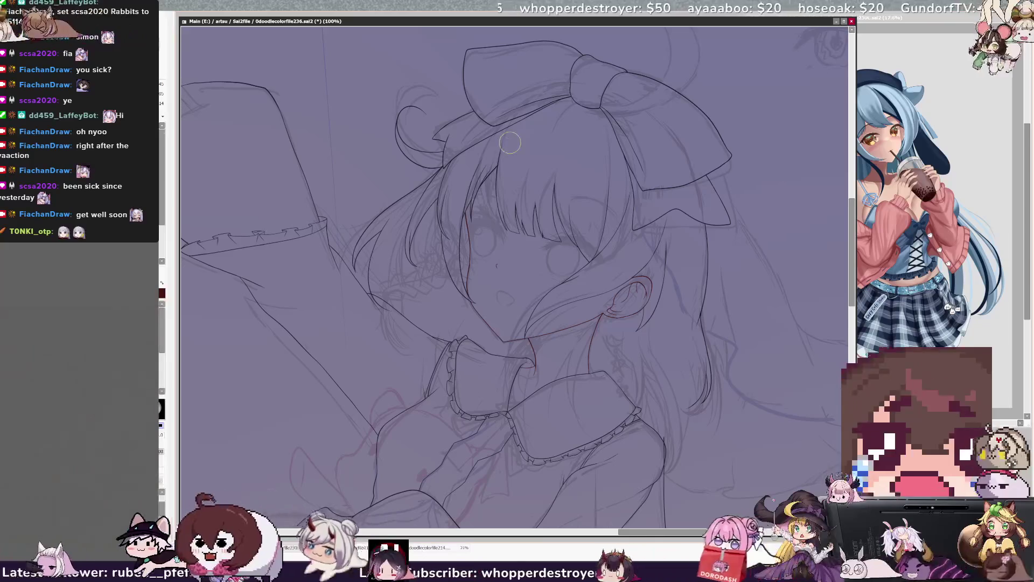
key("bracketright")
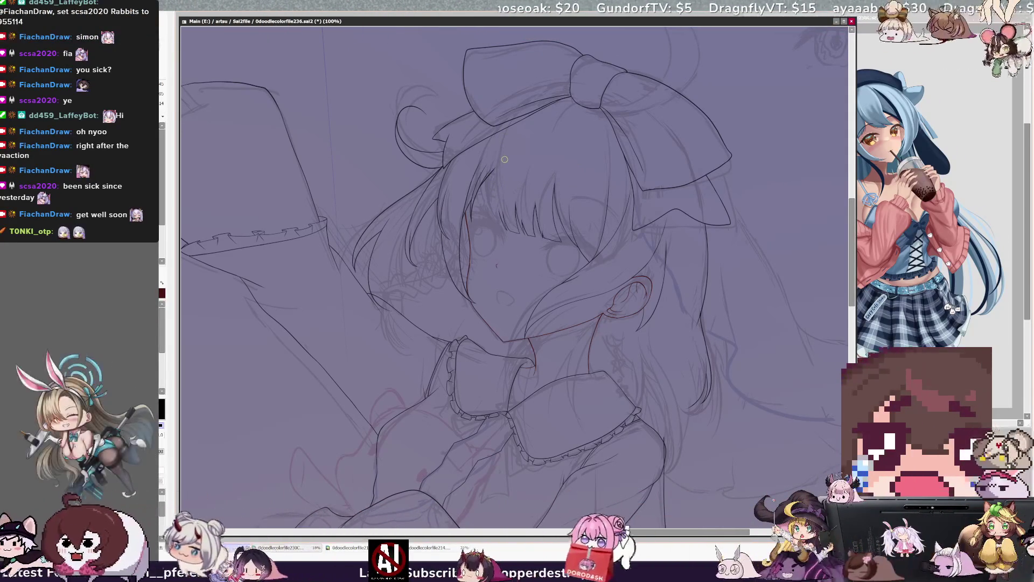
key("h")
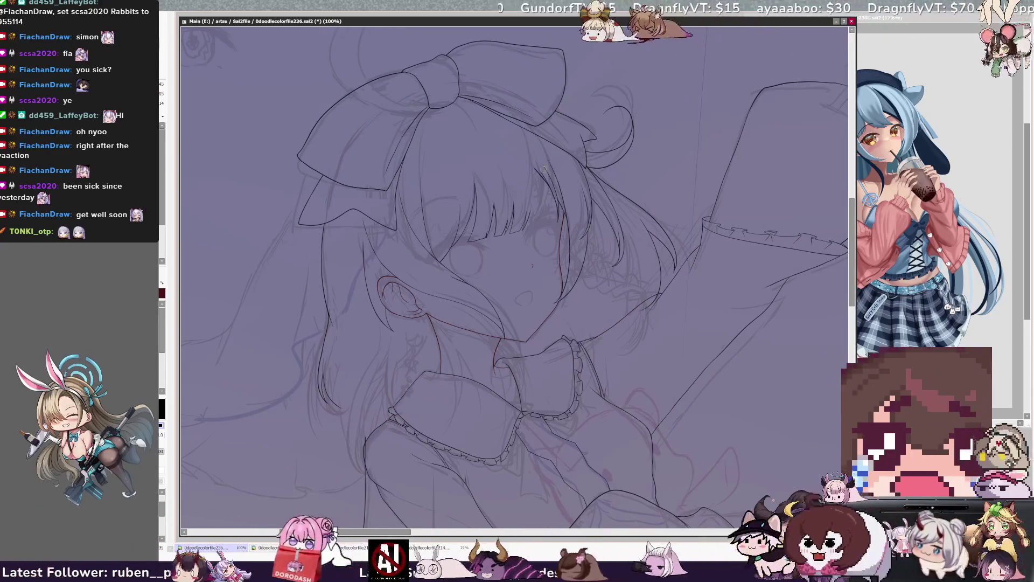
key("h")
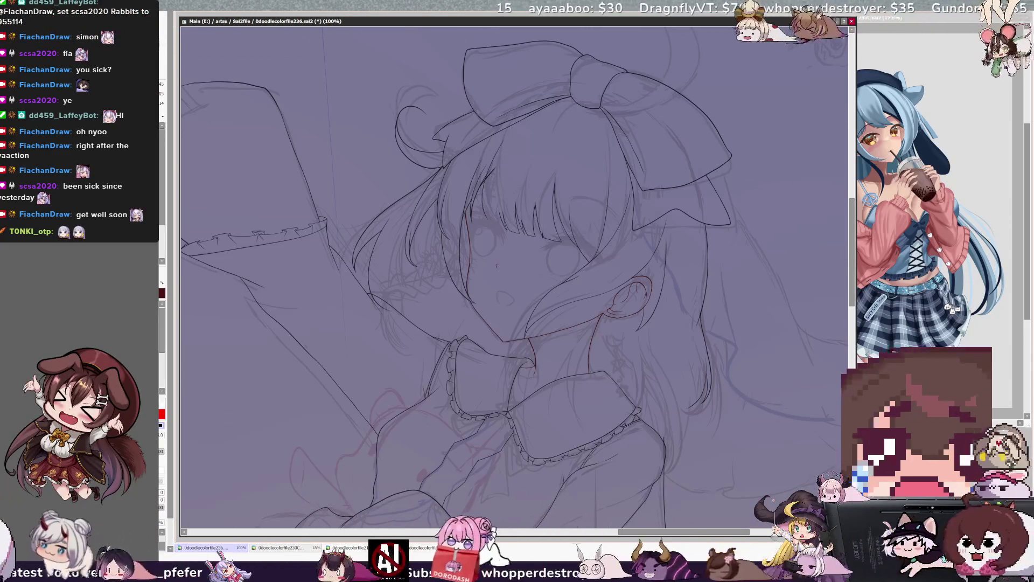
key("x")
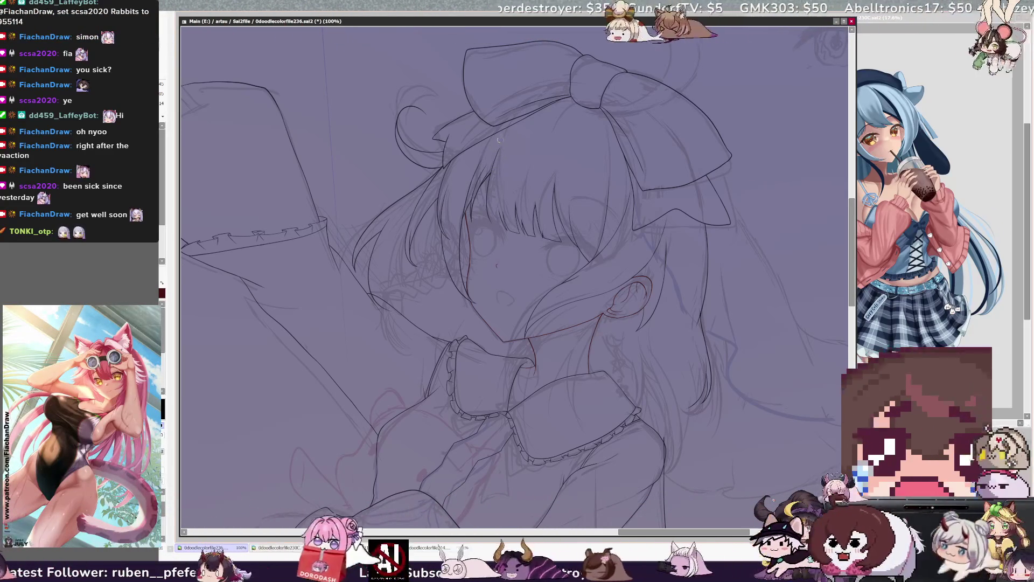
key("x")
key("h")
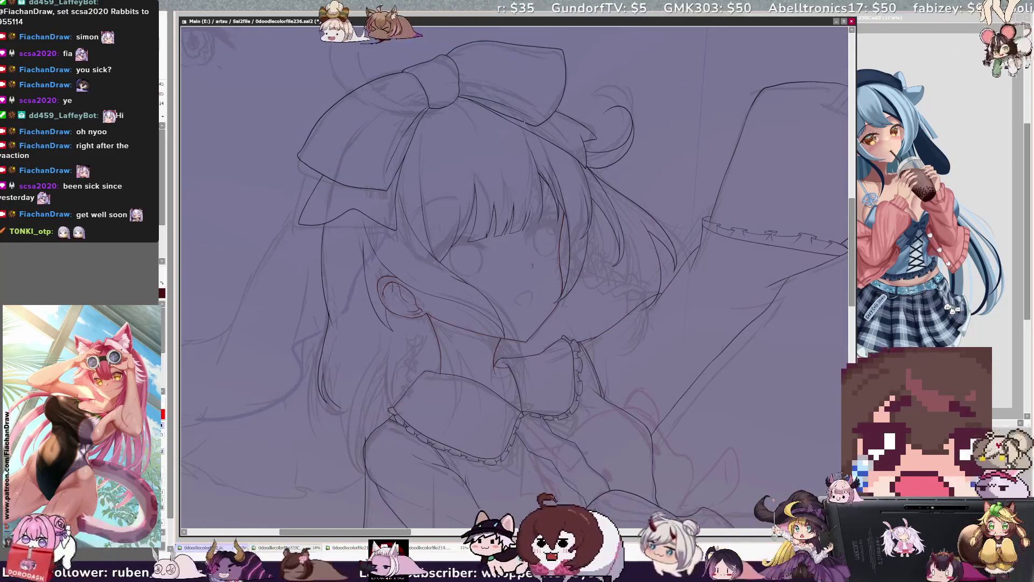
key("h")
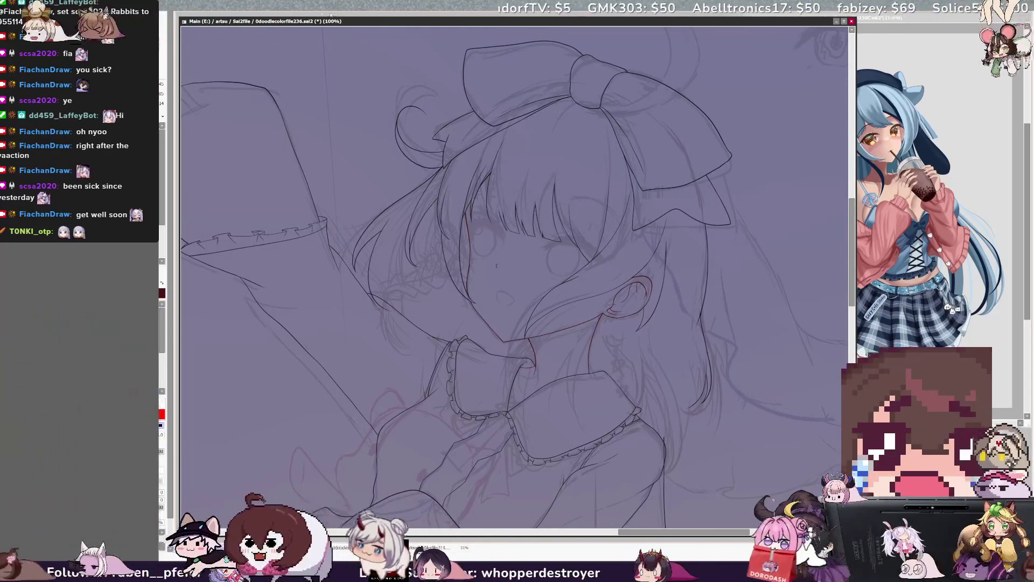
key("ctrl+plus")
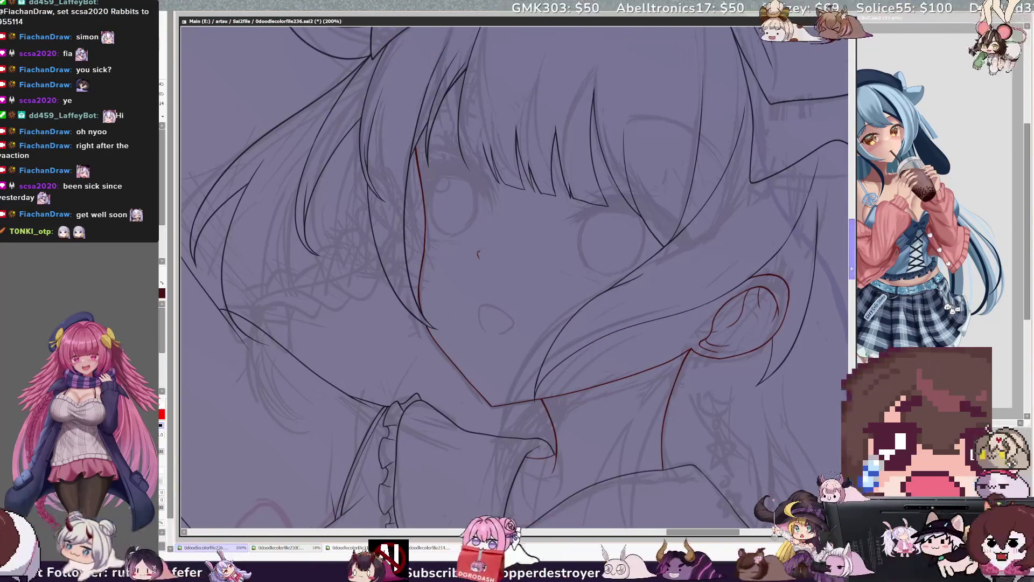
scroll(621, 358, "up", 5)
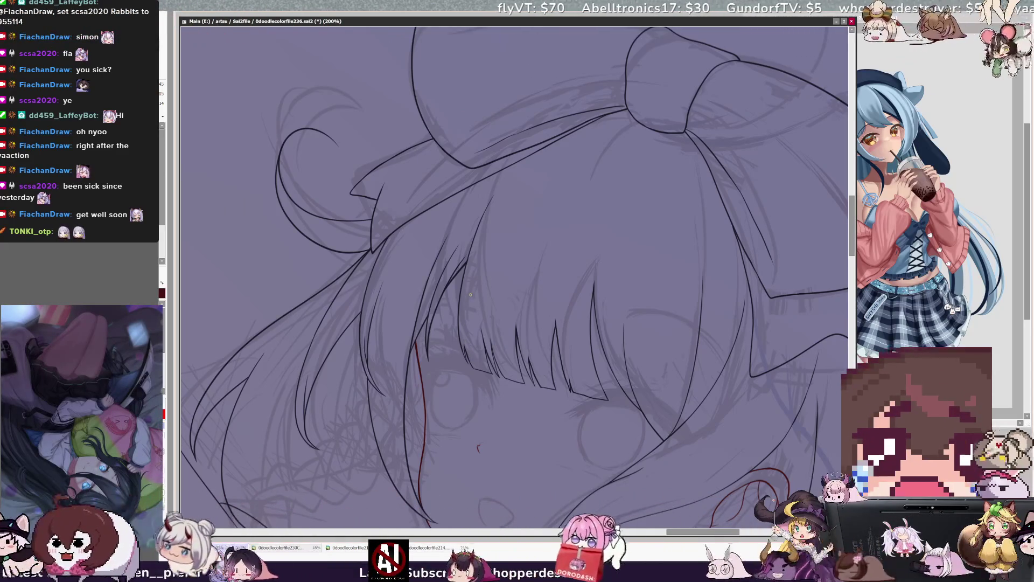
key("minus")
key("minus")
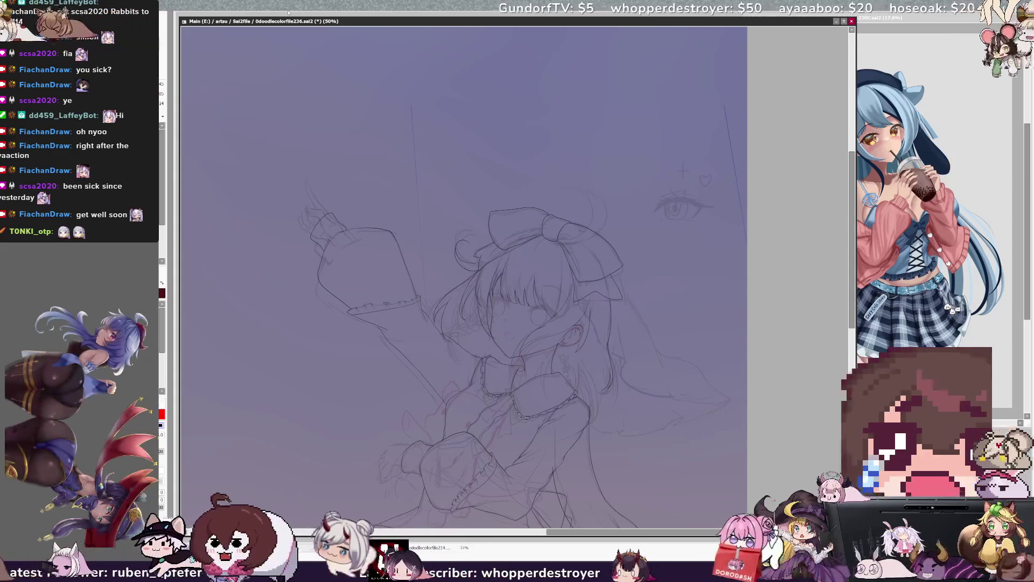
key("h")
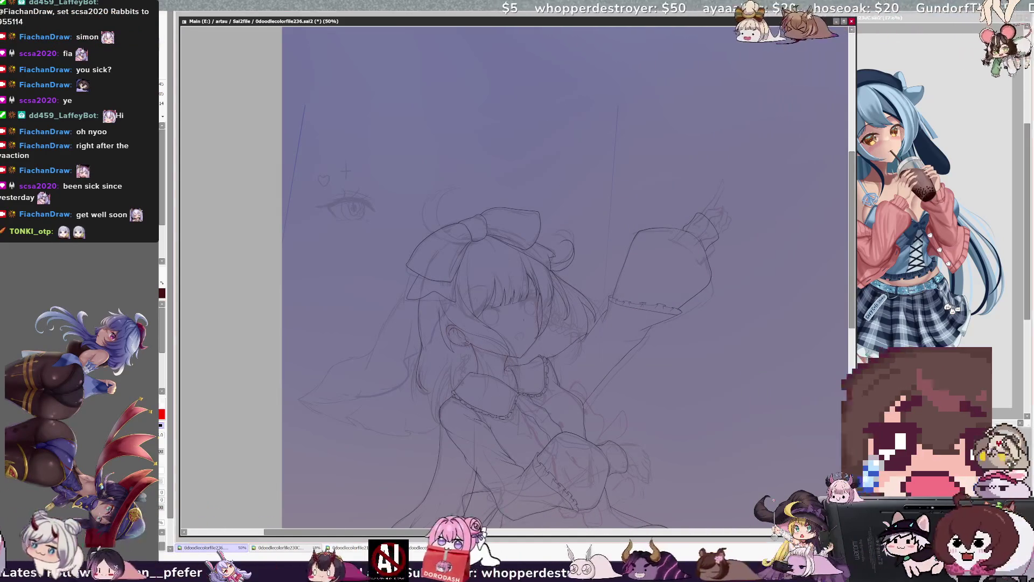
- Pan the canvas and mirror it horizontally to check the whole figure with the raised arm pointing left
left_click_drag(476, 533, 480, 533)
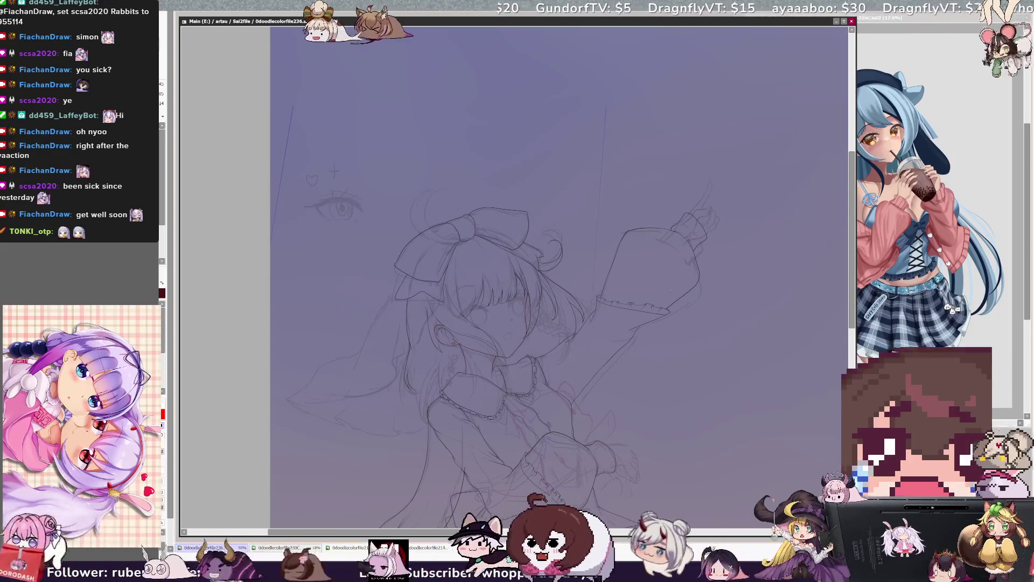
key("h")
scroll(469, 277, "down", 3)
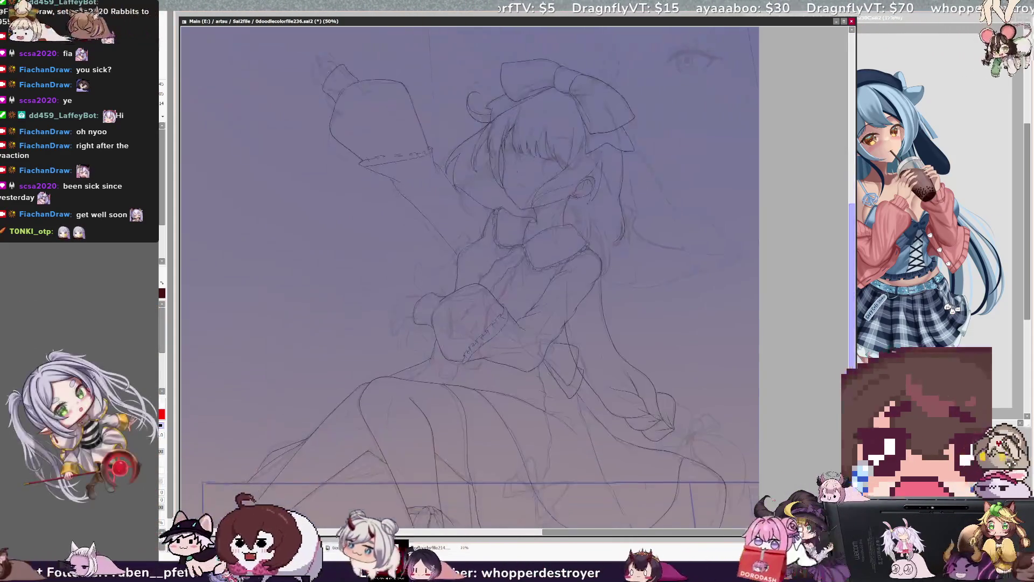
scroll(468, 278, "up", 1)
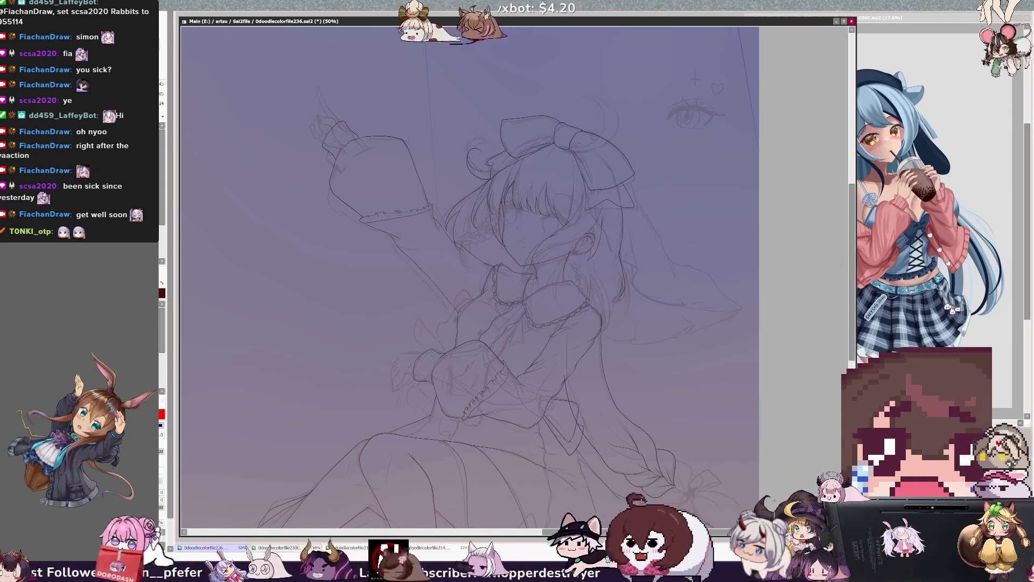
scroll(470, 277, "down", 5)
scroll(470, 277, "up", 8)
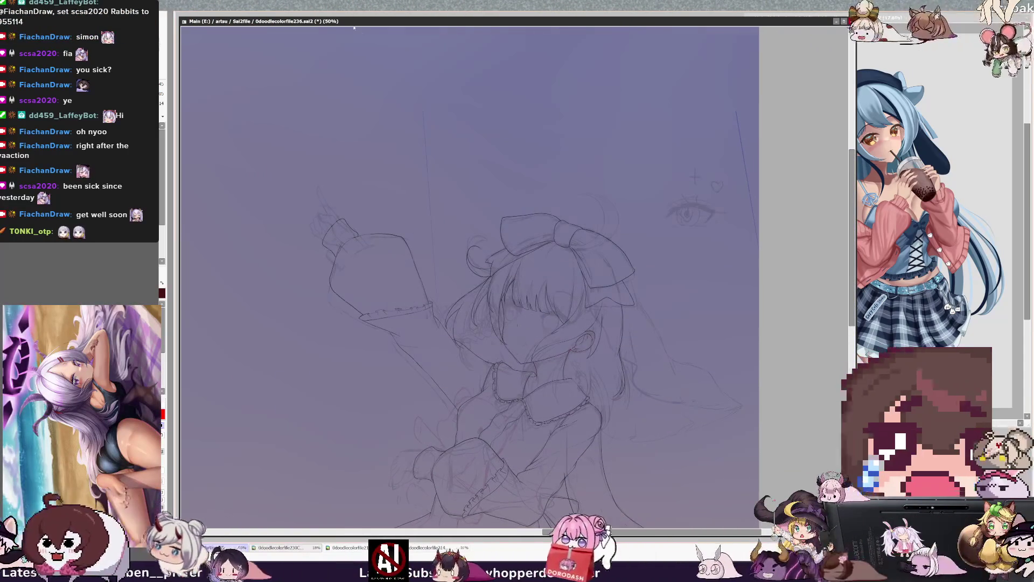
- Flip the view back, zoom to 100% and draw a curved line arching over the bow
key("h")
key("ctrl+plus")
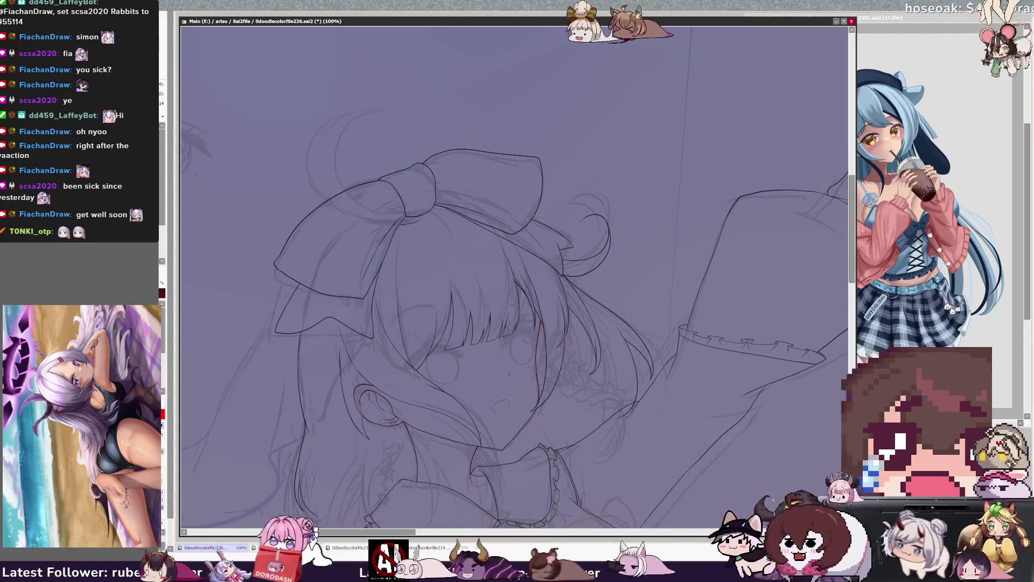
mouse_move(398, 218)
left_mouse_down()
mouse_move(331, 132)
mouse_move(387, 114)
left_mouse_up()
key("ctrl+z")
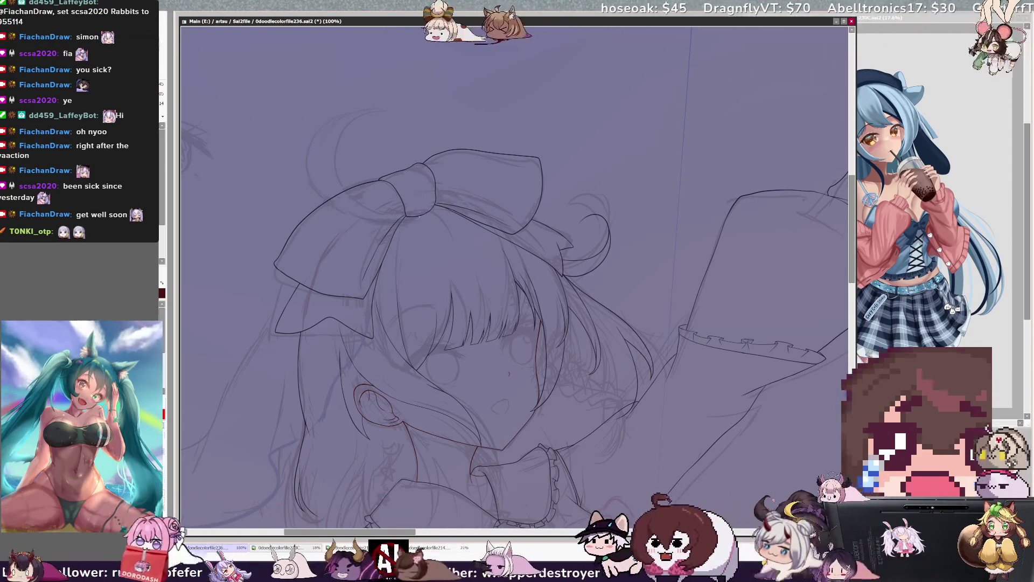
key("ctrl+y")
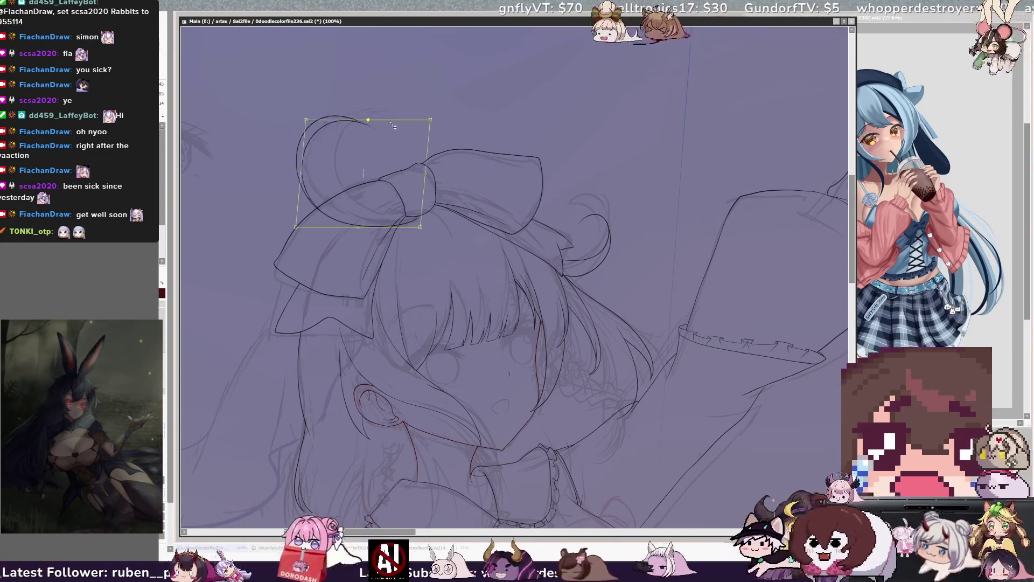
- Resize and tilt the new arc above the bow with a transform, then mirror the view
left_click_drag(296, 226, 305, 216)
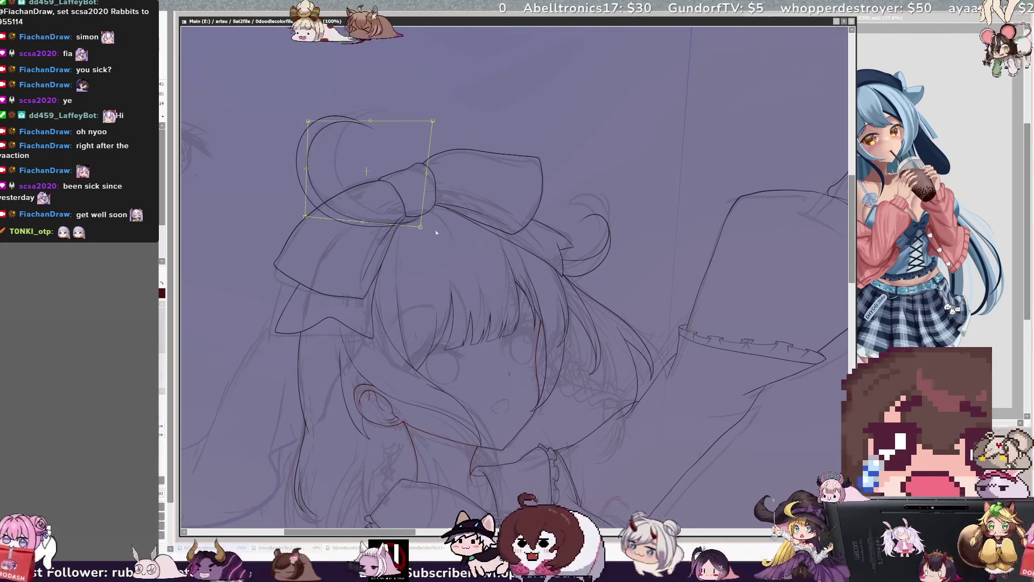
left_click_drag(433, 120, 427, 116)
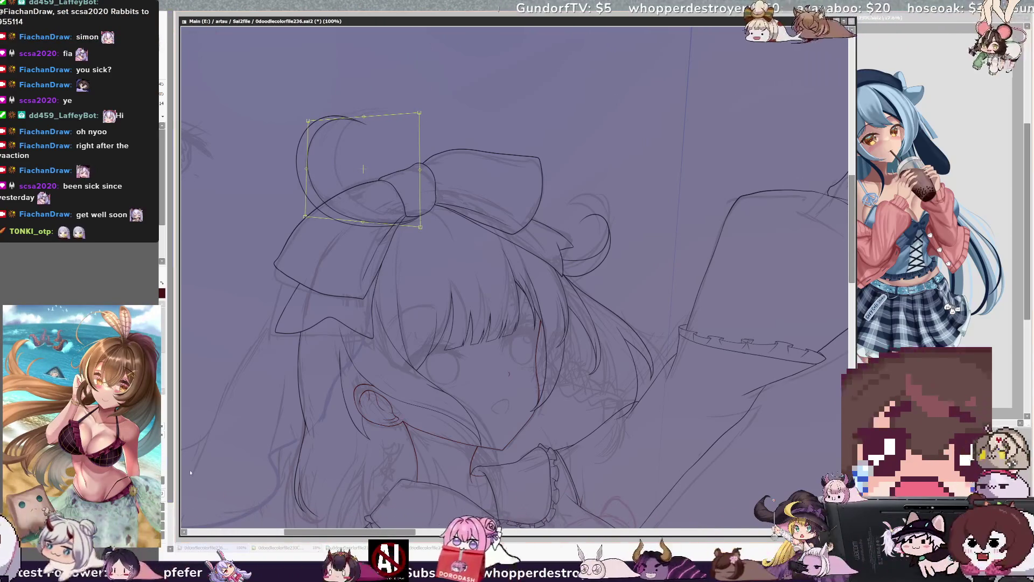
key("h")
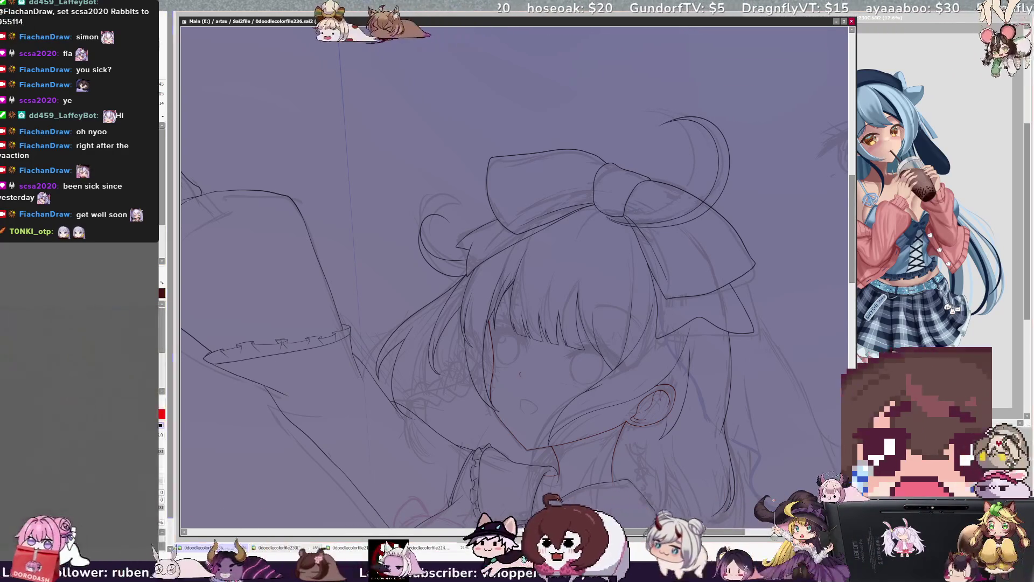
key("ctrl+plus")
mouse_move(539, 161)
left_mouse_down()
mouse_move(450, 354)
mouse_move(393, 350)
left_mouse_up()
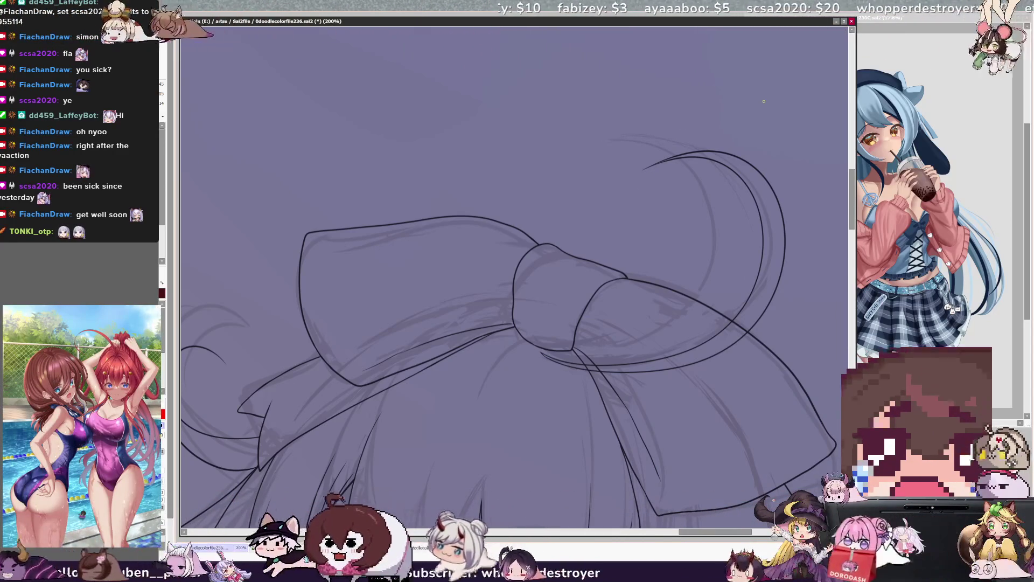
key("ctrl+minus")
key("ctrl+minus")
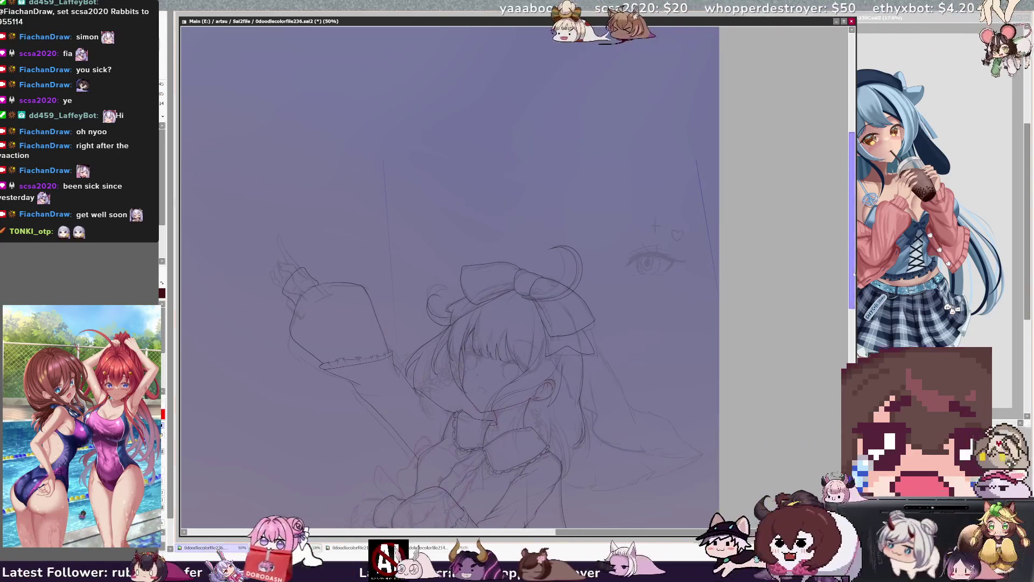
- Position the canvas on the bangs and bucket-fill them with flat light grey
left_click_drag(854, 275, 855, 317)
left_click_drag(722, 533, 683, 533)
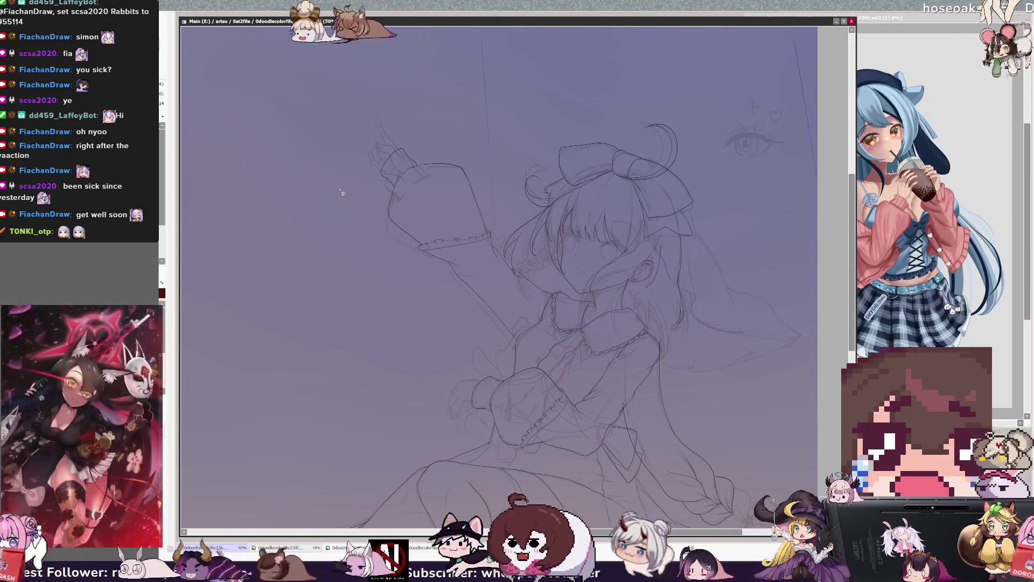
scroll(853, 281, "down", 3)
scroll(853, 281, "up", 1)
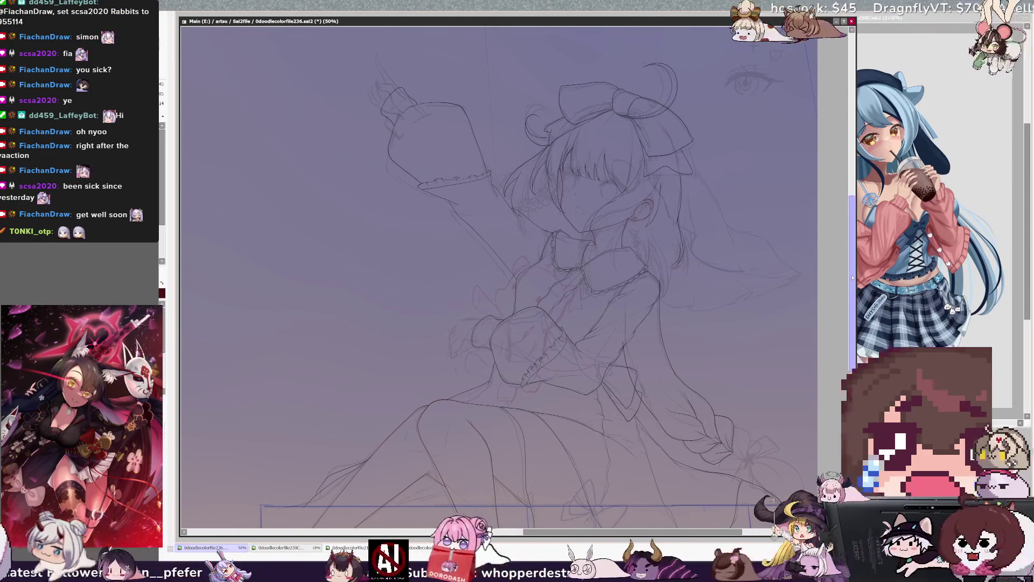
scroll(853, 280, "down", 1)
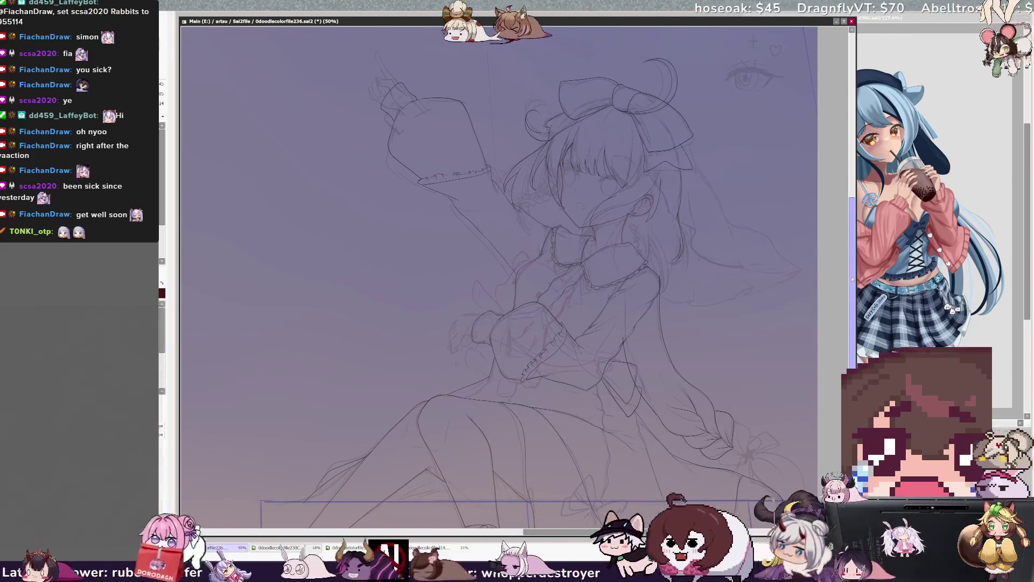
scroll(852, 279, "up", 1)
scroll(853, 275, "up", 1)
scroll(853, 274, "down", 1)
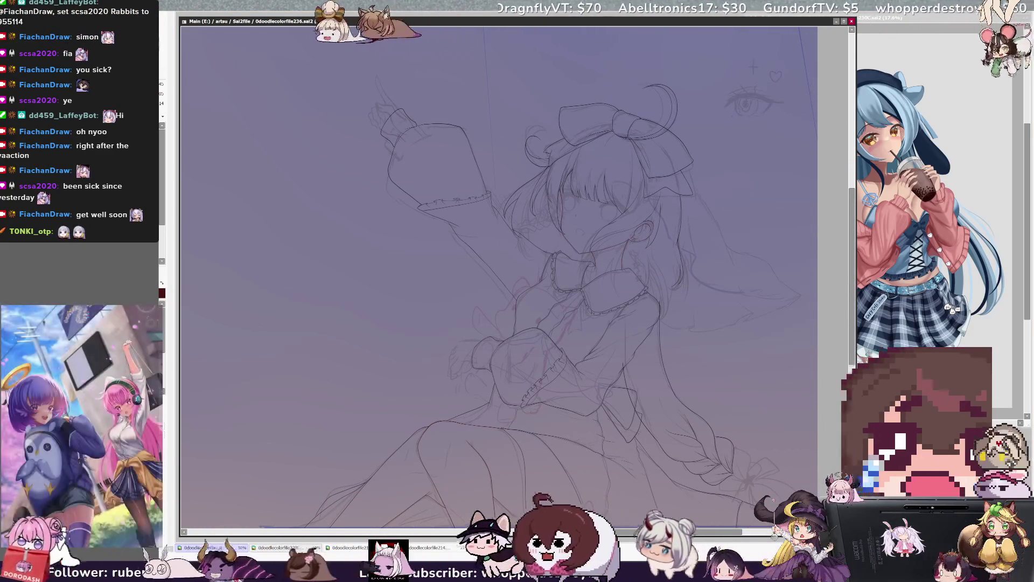
left_click(595, 162)
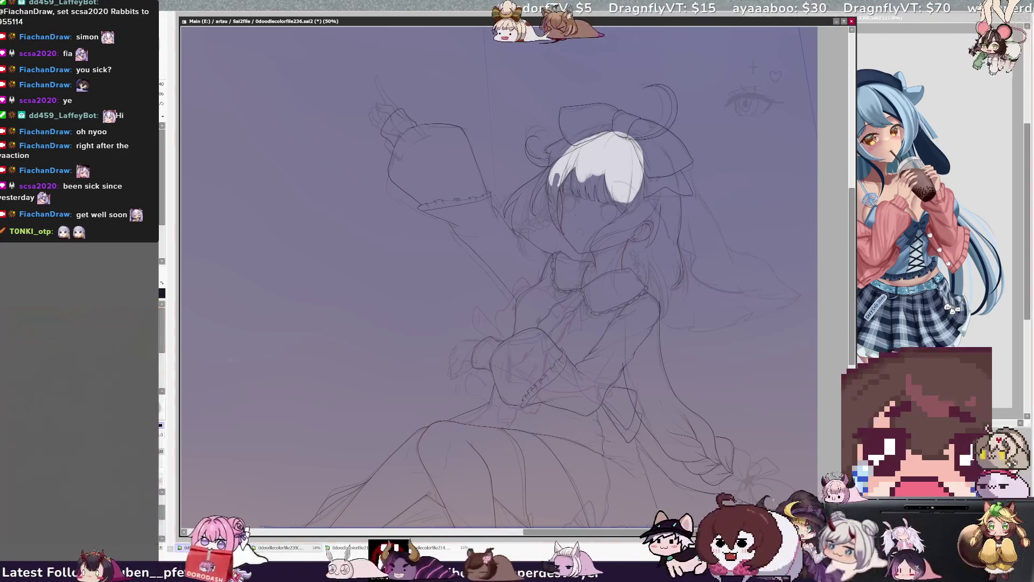
- Enlarge the brush to 350 and spread flat grey over the middle and right of the hair
mouse_move(613, 178)
left_mouse_down()
mouse_move(623, 115)
mouse_move(601, 132)
left_mouse_up()
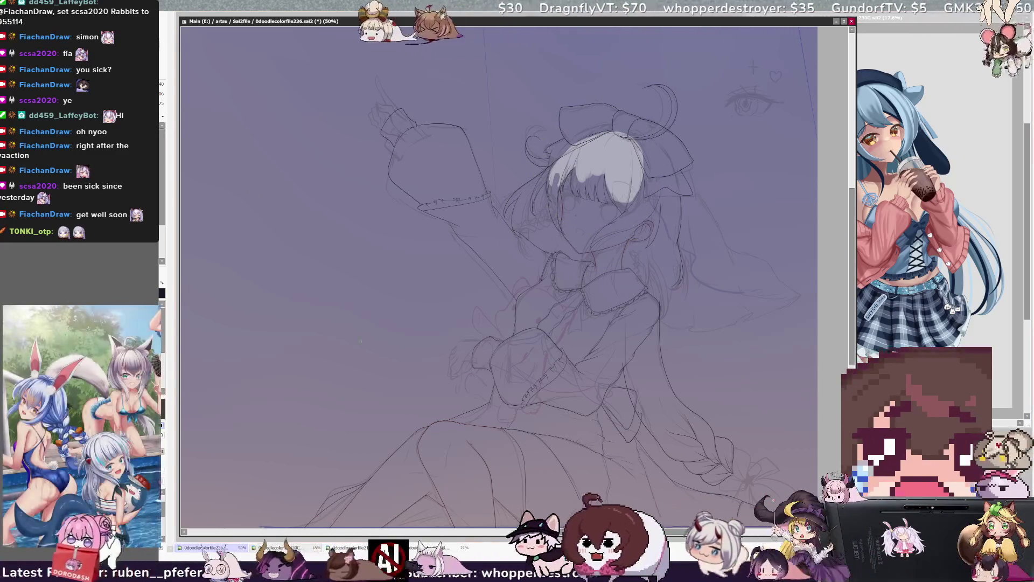
left_click_drag(630, 203, 630, 214)
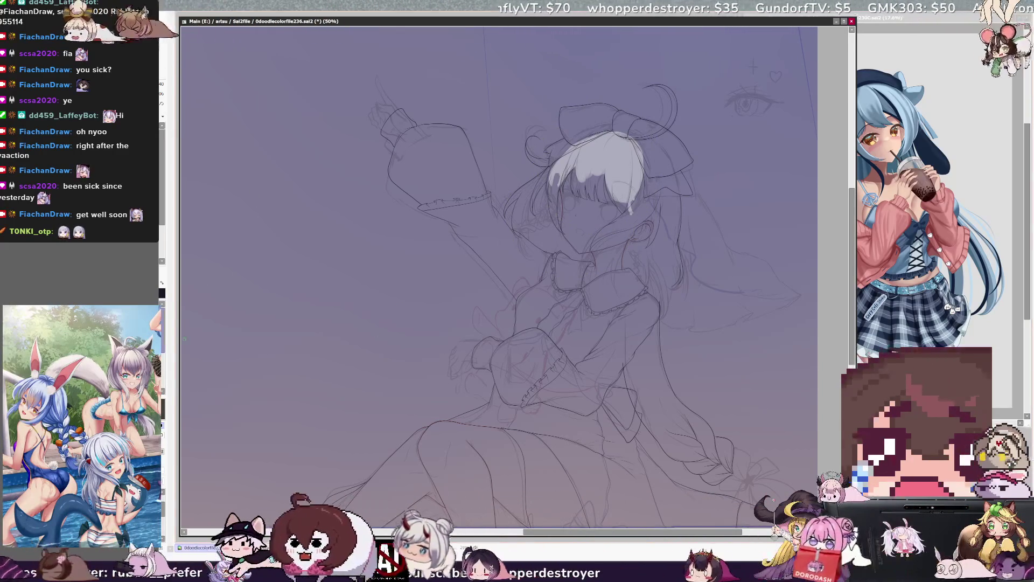
key("bracketright")
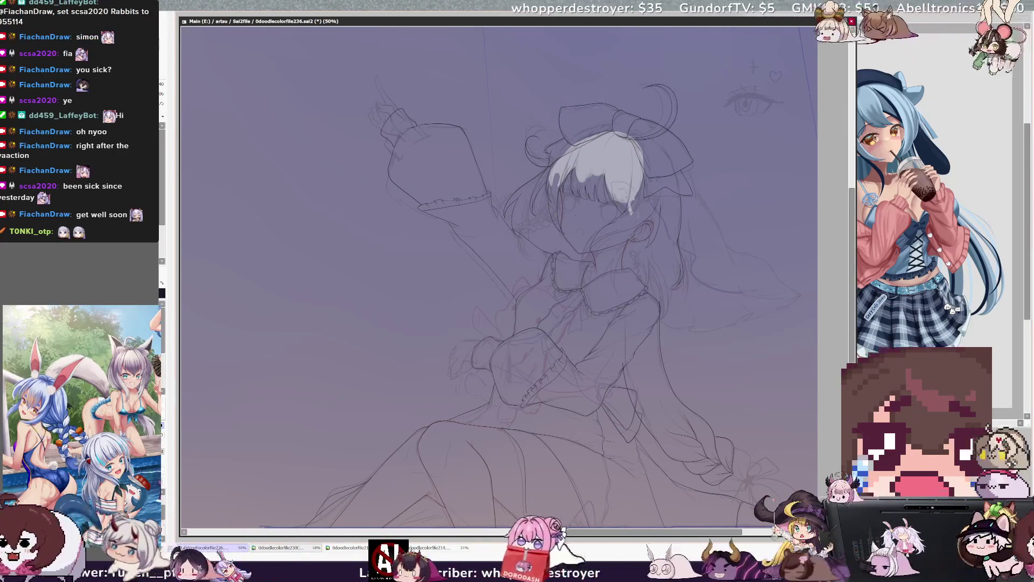
mouse_move(634, 189)
left_mouse_down()
mouse_move(648, 177)
mouse_move(667, 207)
left_mouse_up()
left_click_drag(638, 155, 656, 202)
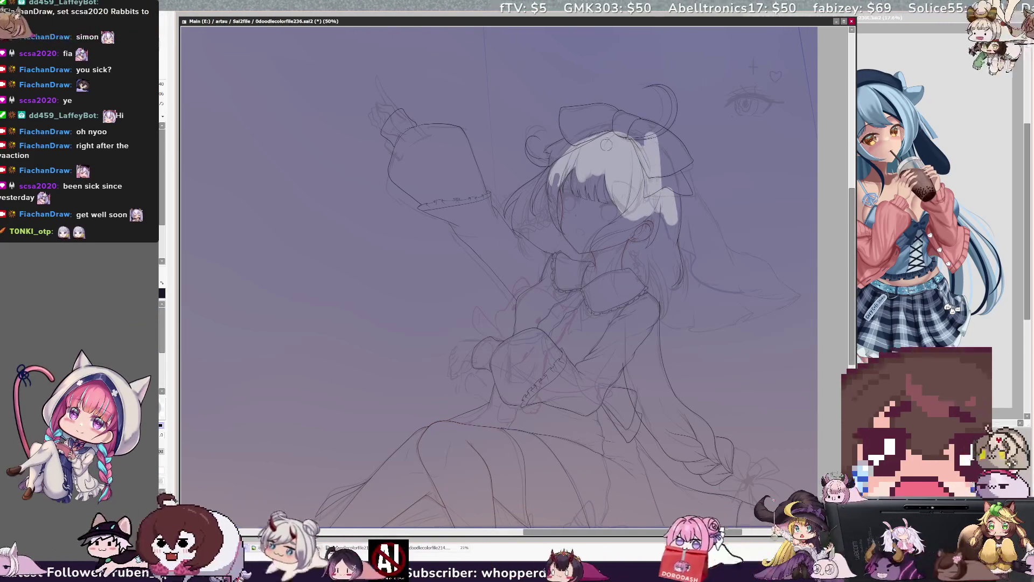
- Extend the grey fill over the left and top of the head, then begin lettering 'BRB' upper left
left_click_drag(554, 179, 570, 157)
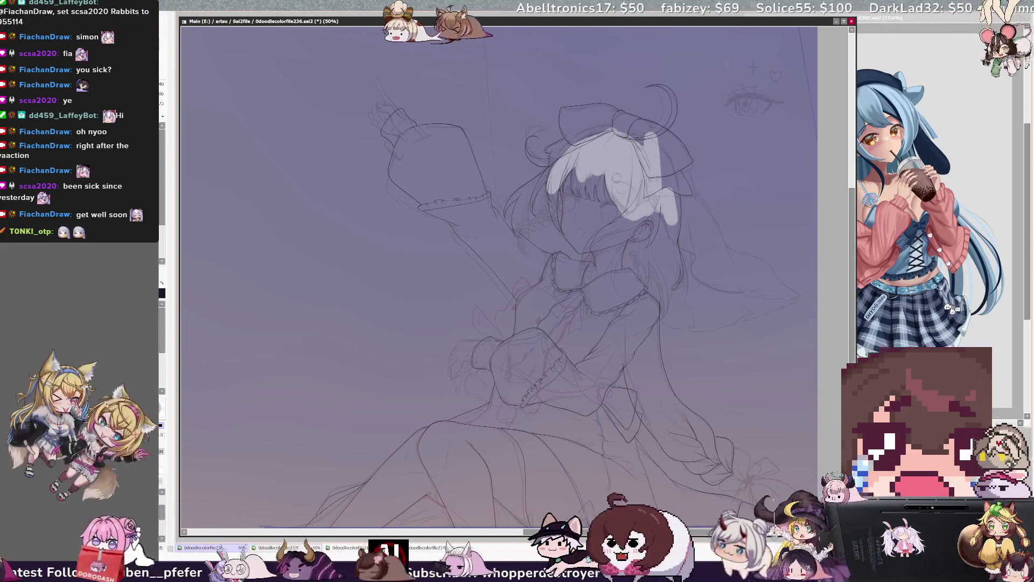
left_click_drag(623, 232, 628, 225)
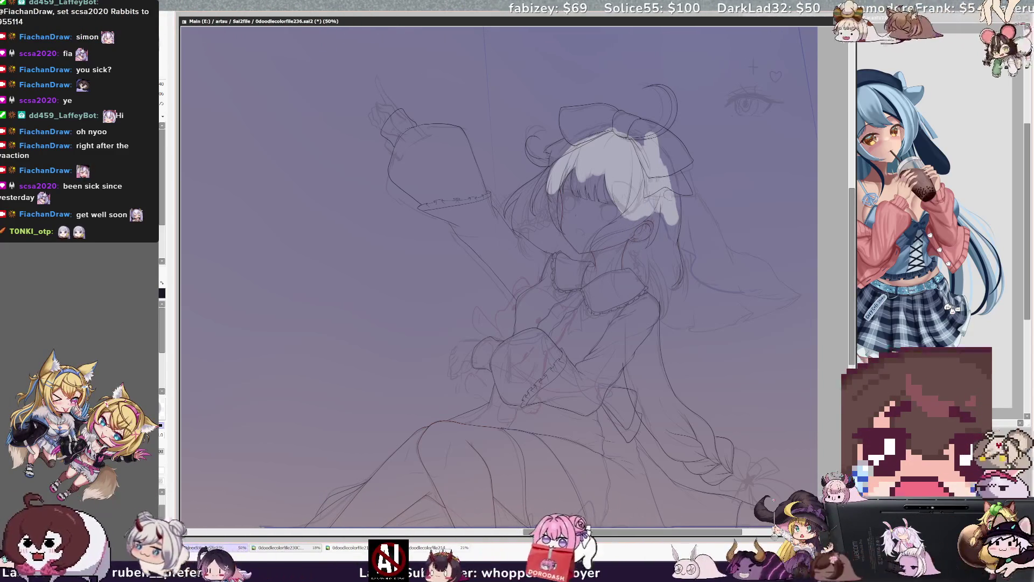
mouse_move(614, 131)
left_mouse_down()
mouse_move(646, 126)
mouse_move(667, 164)
left_mouse_up()
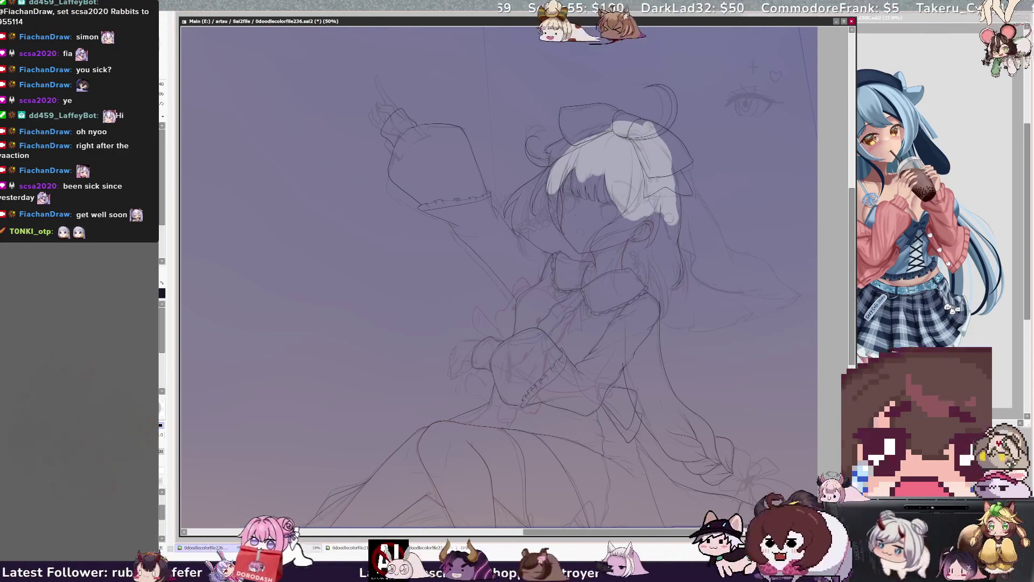
left_click_drag(614, 132, 594, 131)
left_click_drag(557, 165, 586, 137)
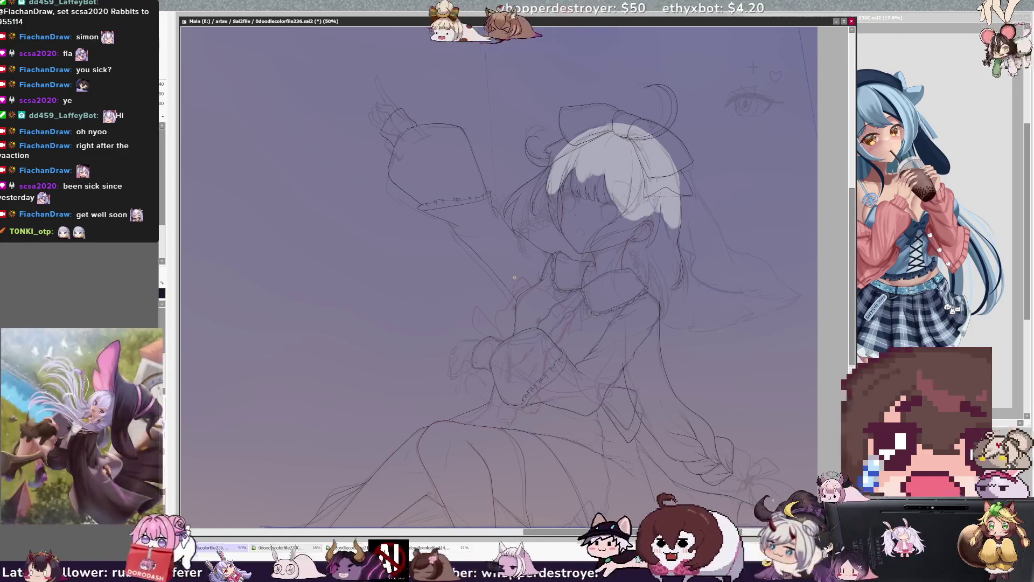
mouse_move(233, 132)
left_mouse_down()
mouse_move(263, 211)
mouse_move(288, 182)
mouse_move(259, 204)
left_mouse_up()
- Finish hand-lettering 'BRB' and 'Food' at the upper left and underline each word
mouse_move(300, 109)
left_mouse_down()
mouse_move(312, 162)
mouse_move(342, 156)
mouse_move(364, 61)
left_mouse_up()
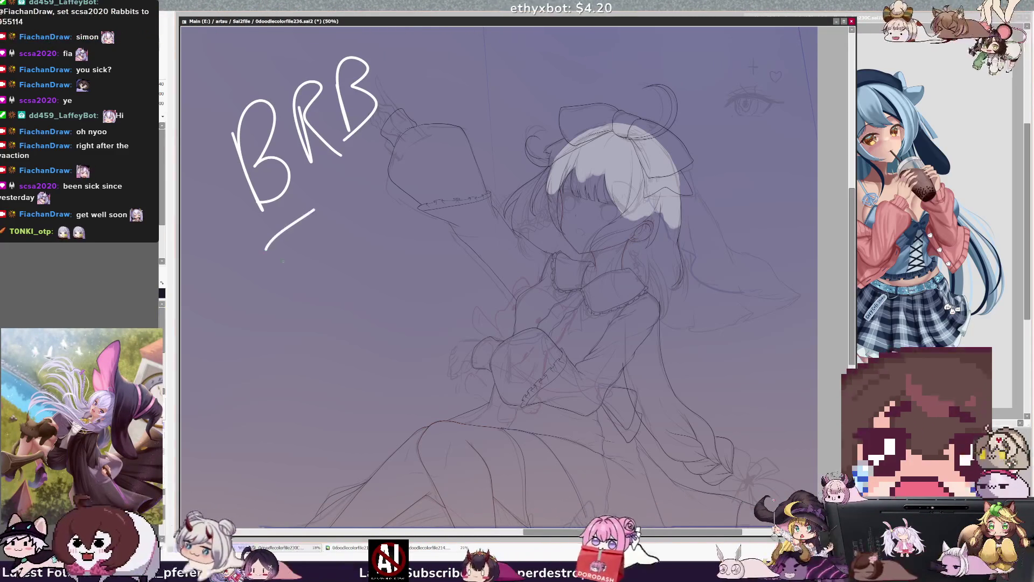
left_click_drag(358, 229, 380, 189)
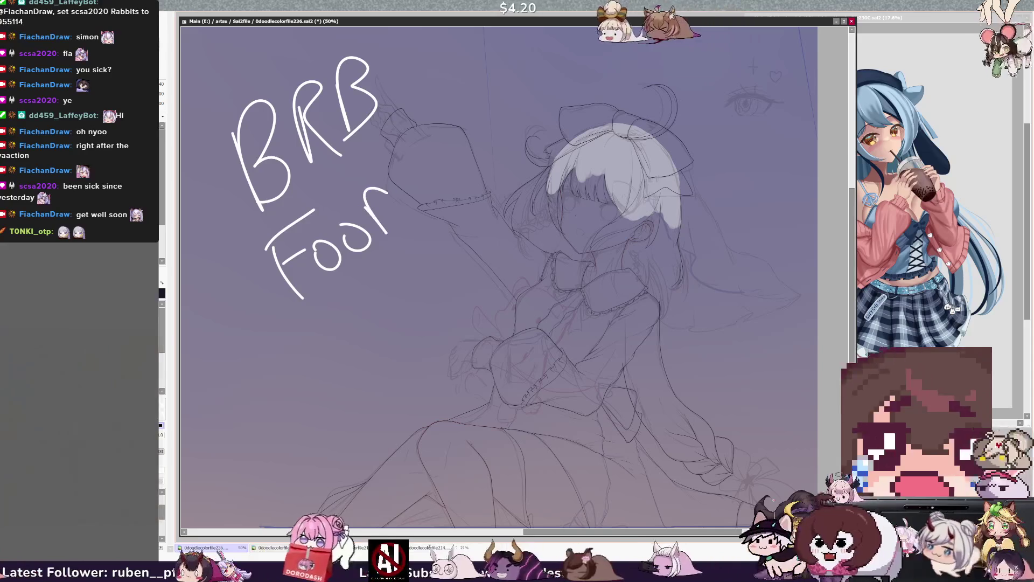
left_click_drag(253, 209, 318, 175)
left_click_drag(278, 322, 405, 264)
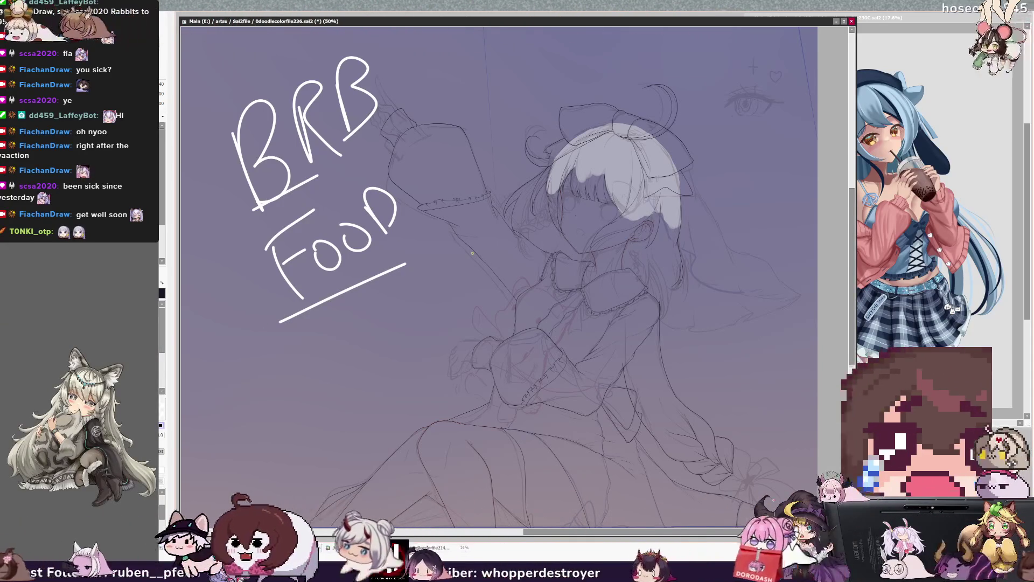